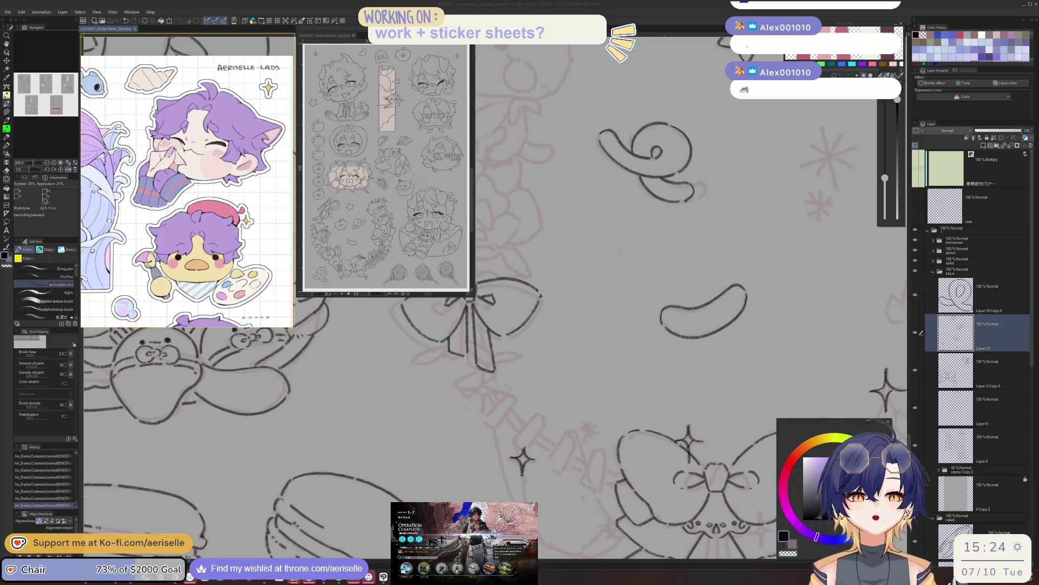
# Ink short striped rungs linking the lower bow toward the sparkle and macarons, redoing one undone stroke.
pyautogui.press('h')
pyautogui.moveTo(379, 379); pyautogui.dragTo(497, 320)
pyautogui.moveTo(506, 399)
pyautogui.mouseDown()
pyautogui.moveTo(529, 436)
pyautogui.moveTo(530, 470)
pyautogui.moveTo(647, 391)
pyautogui.moveTo(534, 430)
pyautogui.moveTo(539, 463)
pyautogui.moveTo(678, 333)
pyautogui.moveTo(450, 416)
pyautogui.moveTo(457, 445)
pyautogui.moveTo(603, 397)
pyautogui.moveTo(481, 400)
pyautogui.moveTo(488, 427)
pyautogui.moveTo(615, 360)
pyautogui.moveTo(506, 374)
pyautogui.moveTo(529, 406)
pyautogui.moveTo(537, 375)
pyautogui.moveTo(567, 349)
pyautogui.mouseUp()
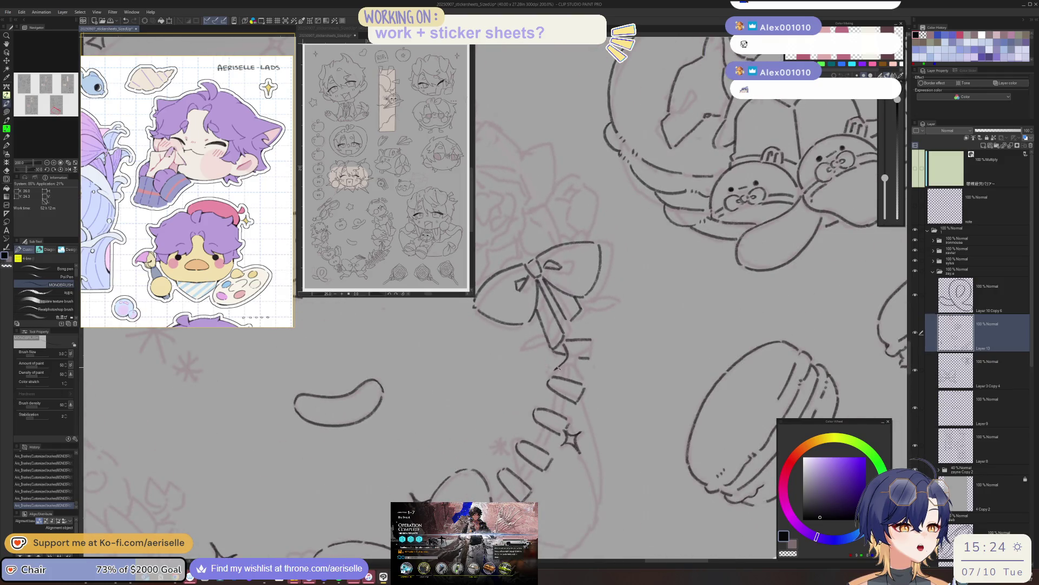
pyautogui.moveTo(577, 359)
pyautogui.mouseDown()
pyautogui.moveTo(503, 384)
pyautogui.moveTo(575, 361)
pyautogui.mouseUp()
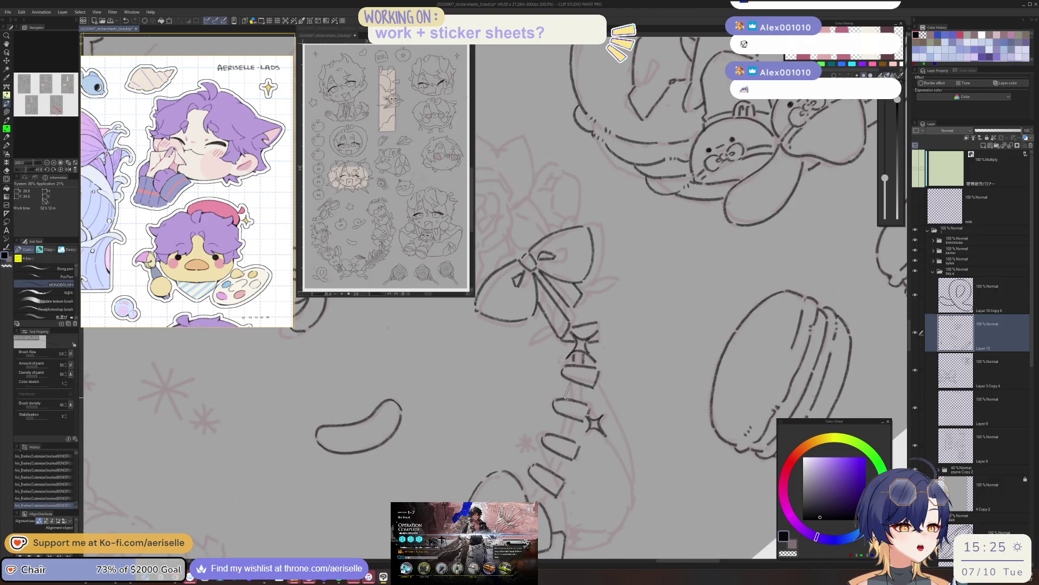
pyautogui.hotkey('ctrl', 'z')
pyautogui.hotkey('ctrl', 'y')
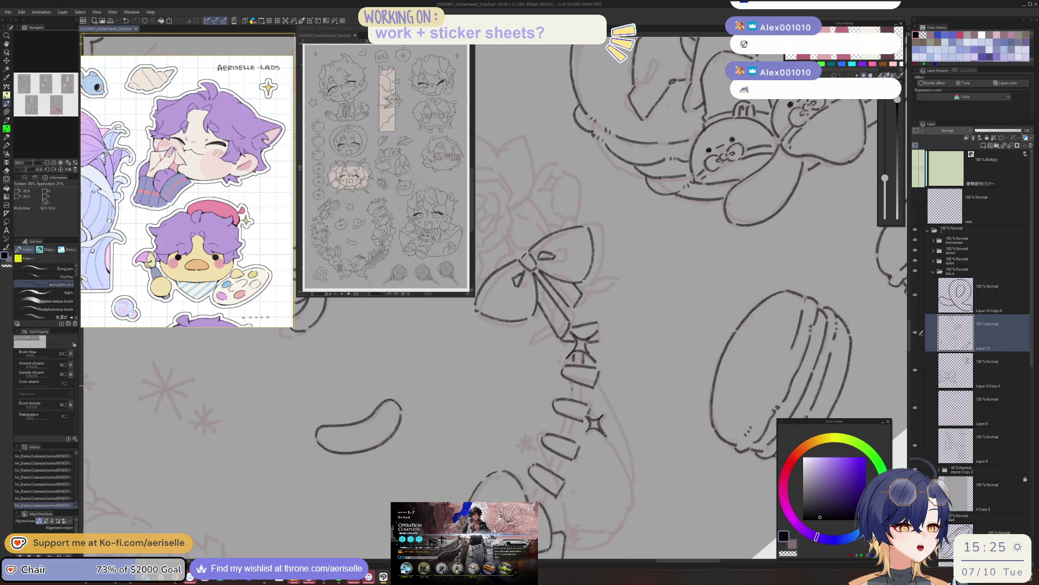
pyautogui.moveTo(618, 348); pyautogui.dragTo(585, 447)
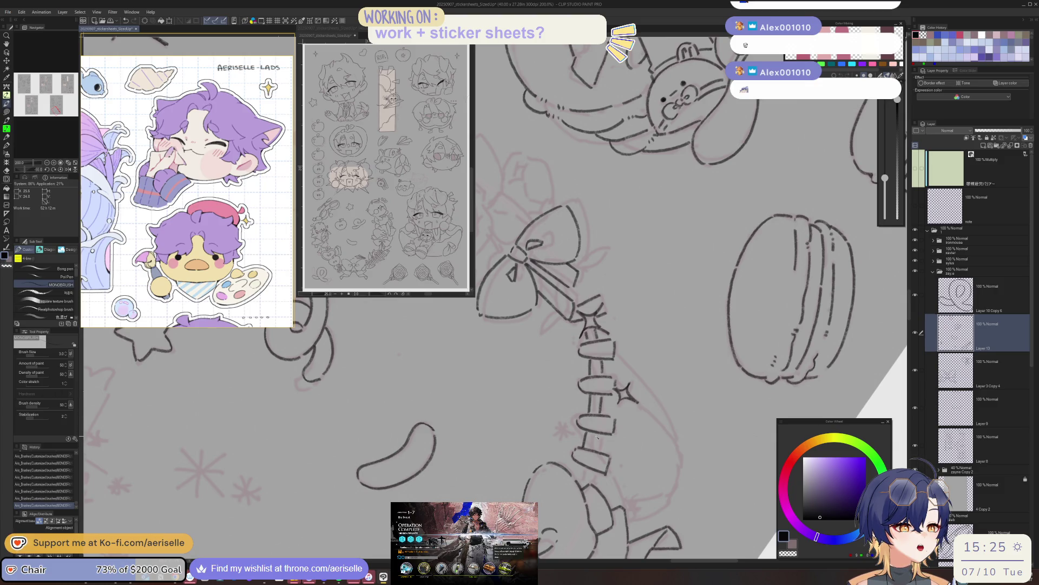
pyautogui.press('-')
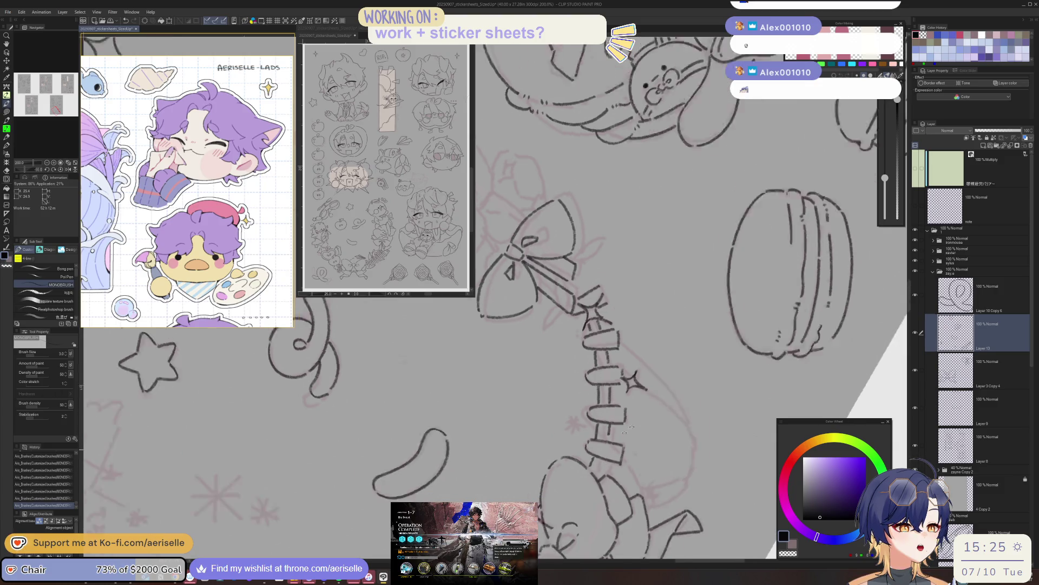
pyautogui.hotkey('ctrl', '0')
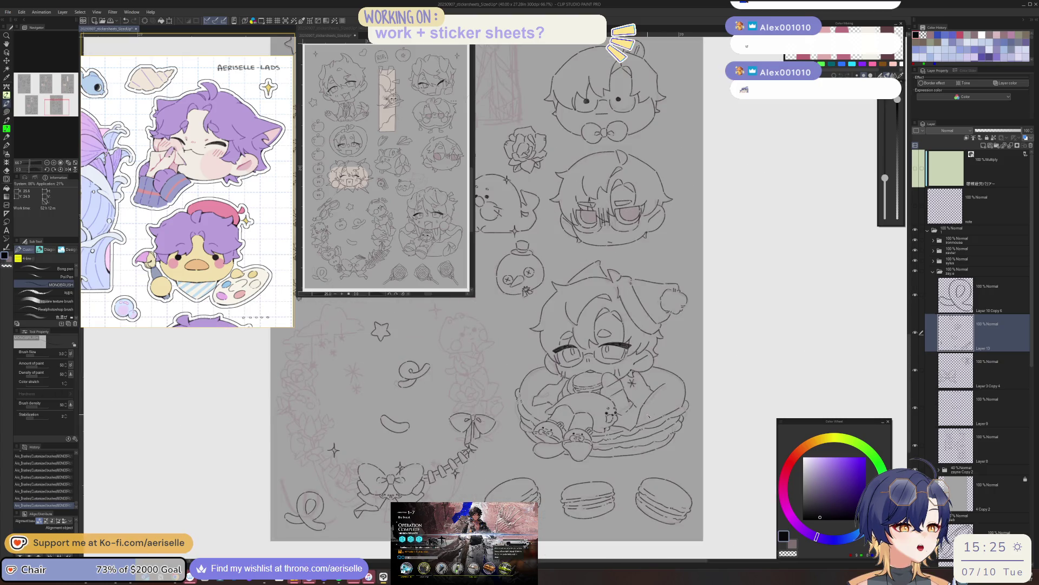
# Undo the two latest strokes on the lower sticker page, then zoom back in on the bow.
pyautogui.press('-')
pyautogui.press('-')
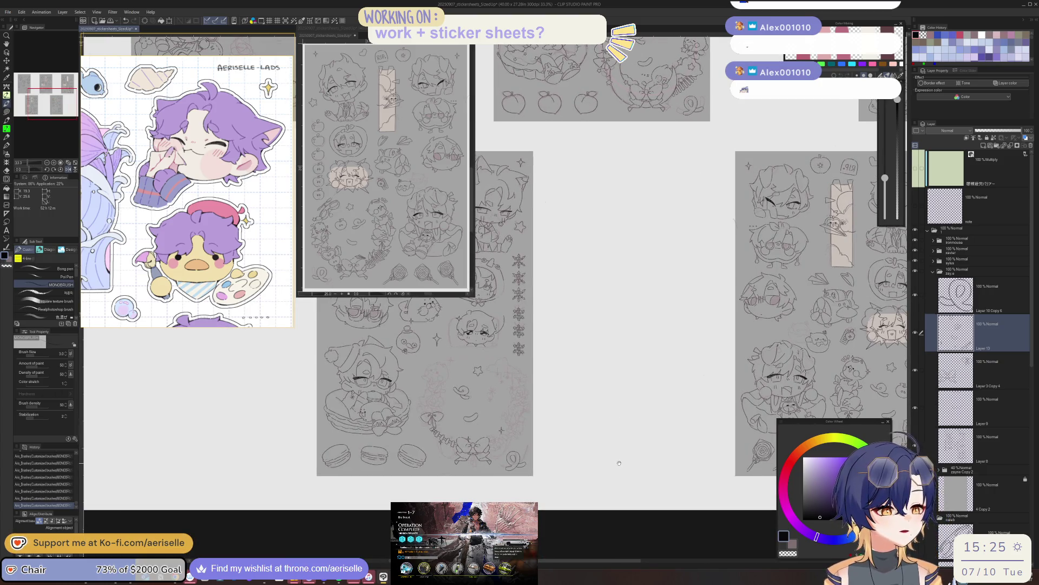
pyautogui.moveTo(619, 463)
pyautogui.mouseDown()
pyautogui.moveTo(421, 472)
pyautogui.moveTo(718, 487)
pyautogui.moveTo(682, 451)
pyautogui.mouseUp()
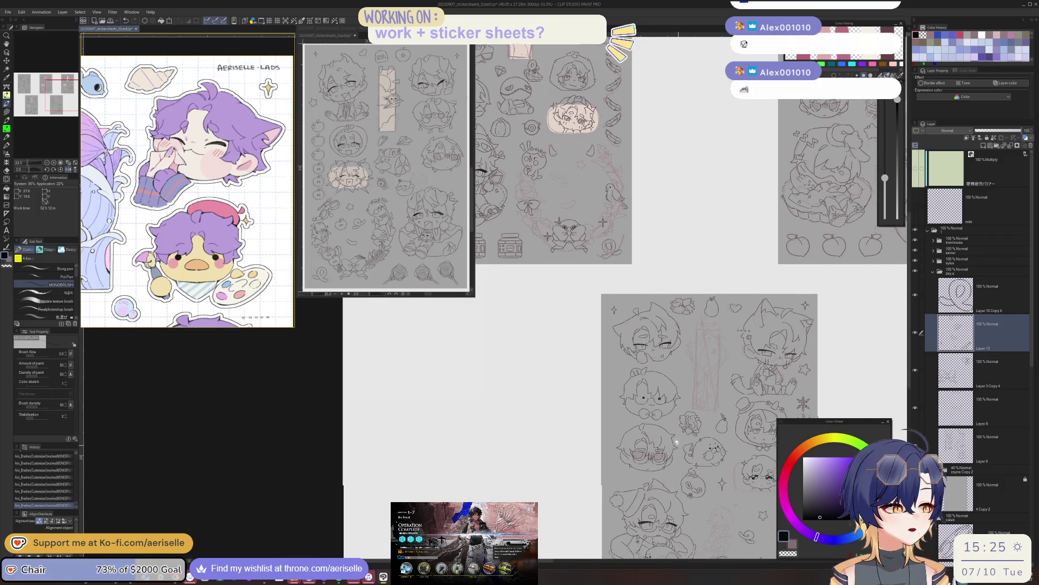
pyautogui.moveTo(682, 451); pyautogui.dragTo(660, 287)
pyautogui.hotkey('ctrl', 'z')
pyautogui.hotkey('ctrl', 'z')
pyautogui.hotkey('ctrl', 'z')
pyautogui.hotkey('ctrl', 'z')
pyautogui.hotkey('ctrl', 'z')
pyautogui.hotkey('ctrl', 'z')
pyautogui.hotkey('ctrl', 'z')
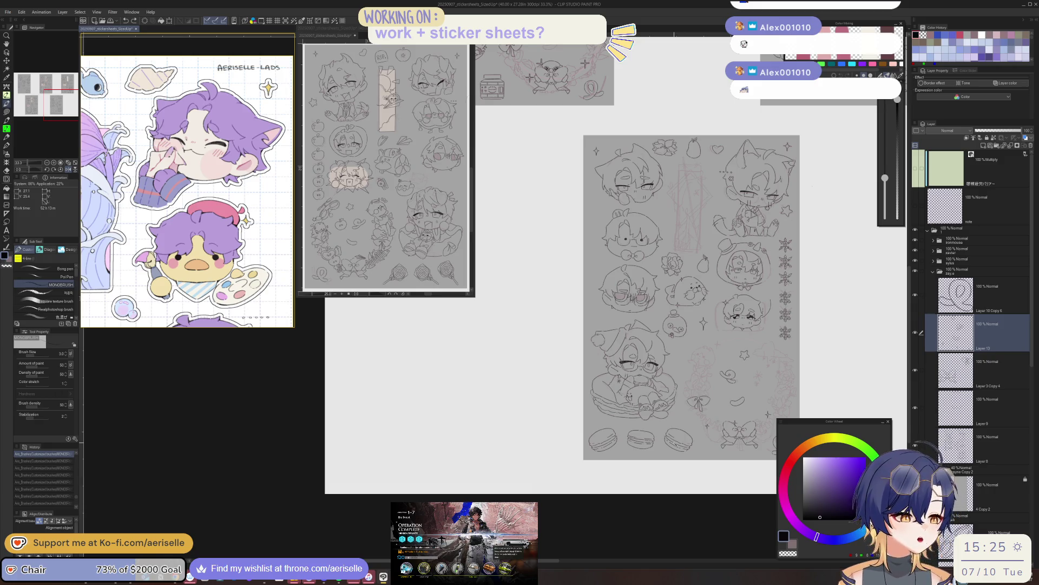
pyautogui.scroll(-3, 564, 492)
pyautogui.scroll(5, 536, 434)
pyautogui.scroll(-1, 536, 435)
pyautogui.scroll(5, 501, 345)
# Trace a freehand lasso around the striped rung band beneath the bow.
pyautogui.press('m')
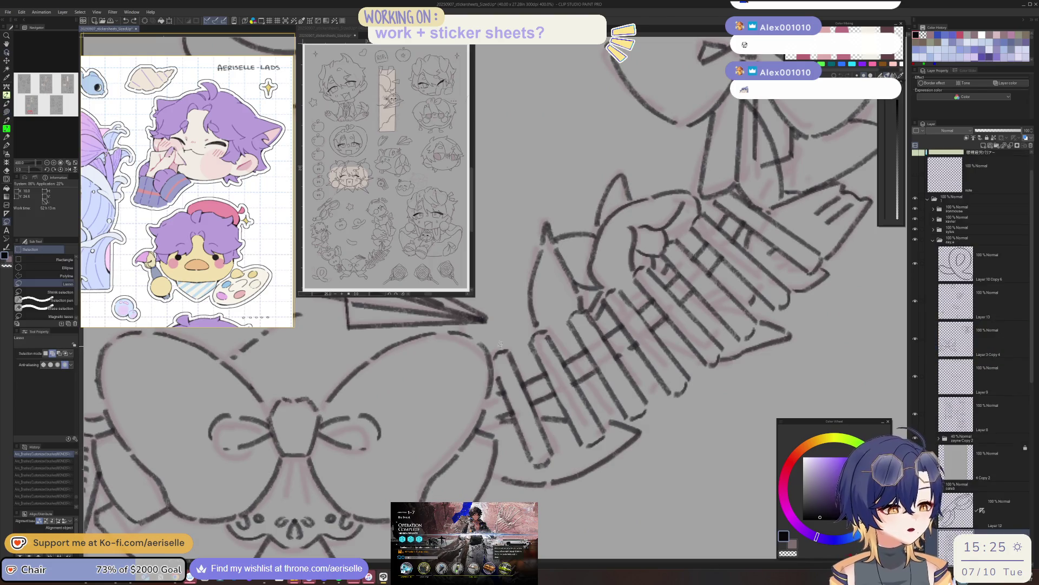
pyautogui.moveTo(494, 348)
pyautogui.mouseDown()
pyautogui.moveTo(512, 418)
pyautogui.moveTo(605, 391)
pyautogui.moveTo(698, 406)
pyautogui.mouseUp()
pyautogui.moveTo(721, 369)
pyautogui.mouseDown()
pyautogui.moveTo(760, 315)
pyautogui.moveTo(756, 292)
pyautogui.moveTo(792, 289)
pyautogui.moveTo(746, 243)
pyautogui.moveTo(750, 228)
pyautogui.moveTo(824, 268)
pyautogui.mouseUp()
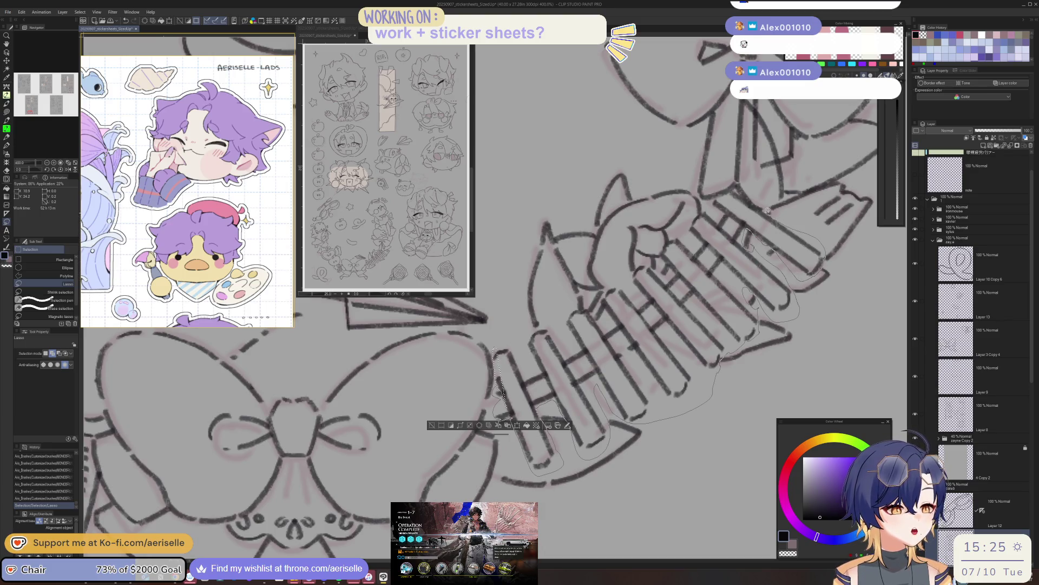
pyautogui.moveTo(751, 200)
pyautogui.mouseDown()
pyautogui.moveTo(731, 190)
pyautogui.moveTo(713, 202)
pyautogui.moveTo(688, 236)
pyautogui.moveTo(667, 242)
pyautogui.moveTo(661, 254)
pyautogui.moveTo(672, 267)
pyautogui.mouseUp()
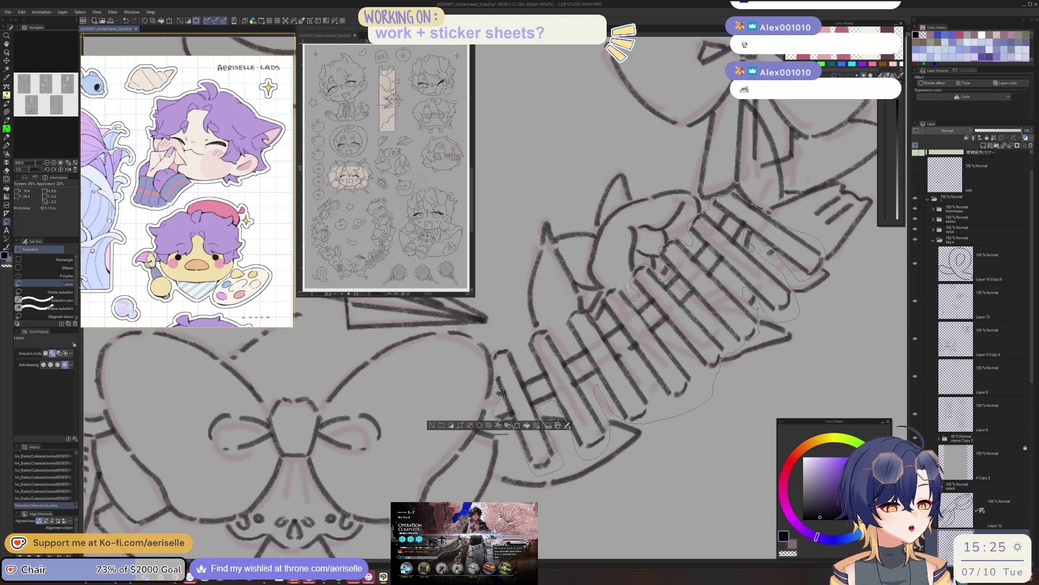
pyautogui.moveTo(607, 291)
pyautogui.mouseDown()
pyautogui.moveTo(613, 313)
pyautogui.moveTo(584, 308)
pyautogui.moveTo(504, 347)
pyautogui.moveTo(507, 410)
pyautogui.moveTo(500, 390)
pyautogui.moveTo(514, 421)
pyautogui.mouseUp()
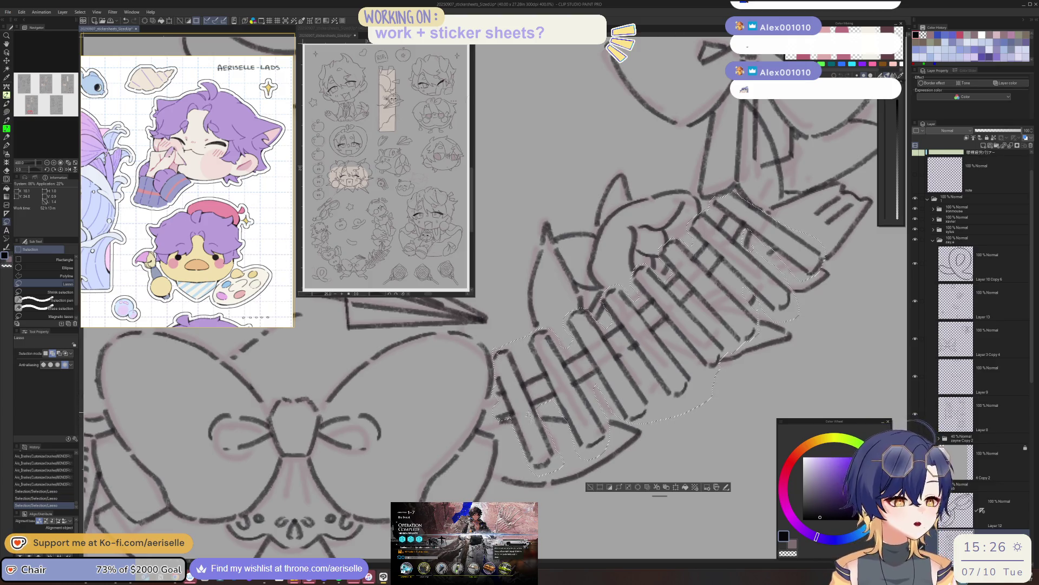
pyautogui.moveTo(740, 313); pyautogui.dragTo(680, 432)
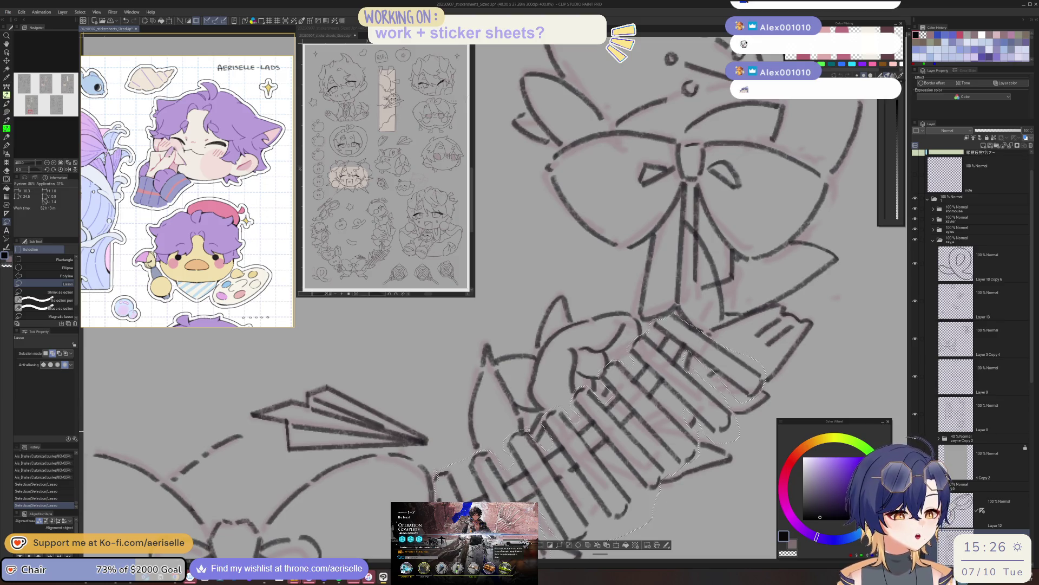
pyautogui.moveTo(528, 434); pyautogui.dragTo(541, 432)
pyautogui.scroll(-5, 616, 390)
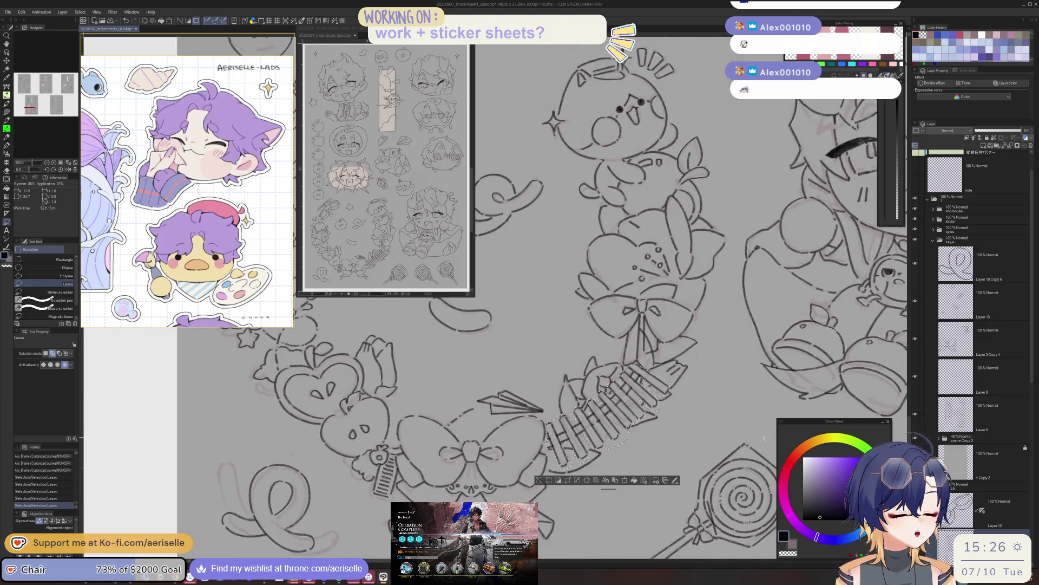
# Deselect the copied striped band and paste it as a new layer.
pyautogui.scroll(-2, 628, 406)
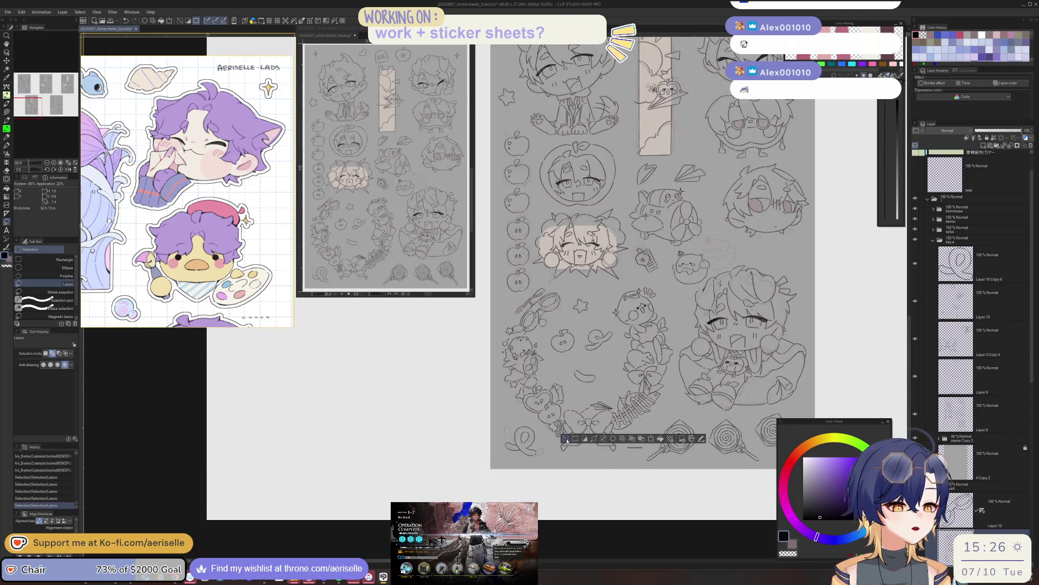
pyautogui.hotkey('ctrl', 'd')
pyautogui.scroll(-1, 582, 417)
pyautogui.scroll(-1, 583, 417)
pyautogui.scroll(-1, 583, 417)
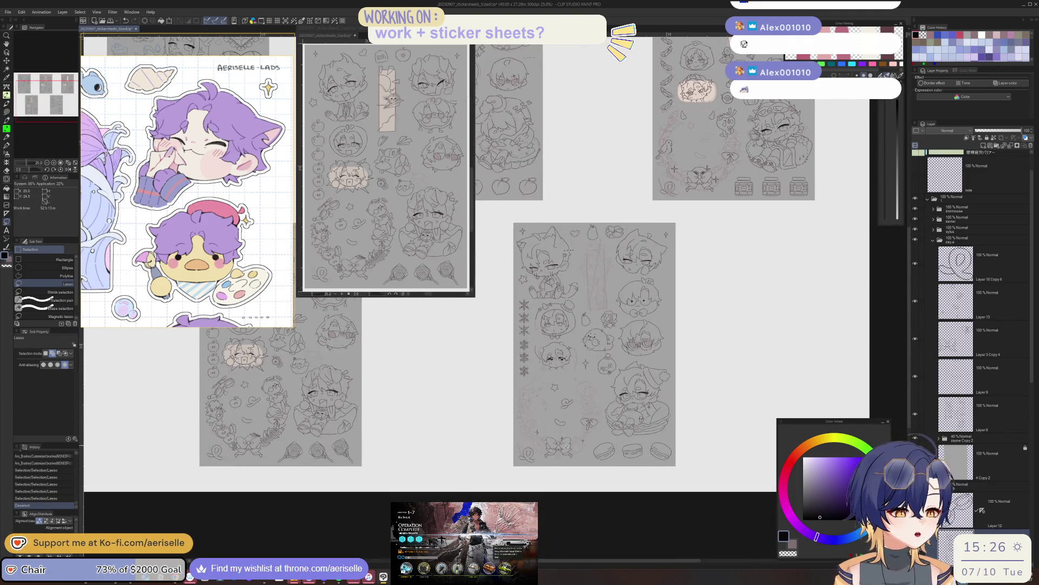
pyautogui.scroll(4, 570, 446)
pyautogui.scroll(2, 570, 445)
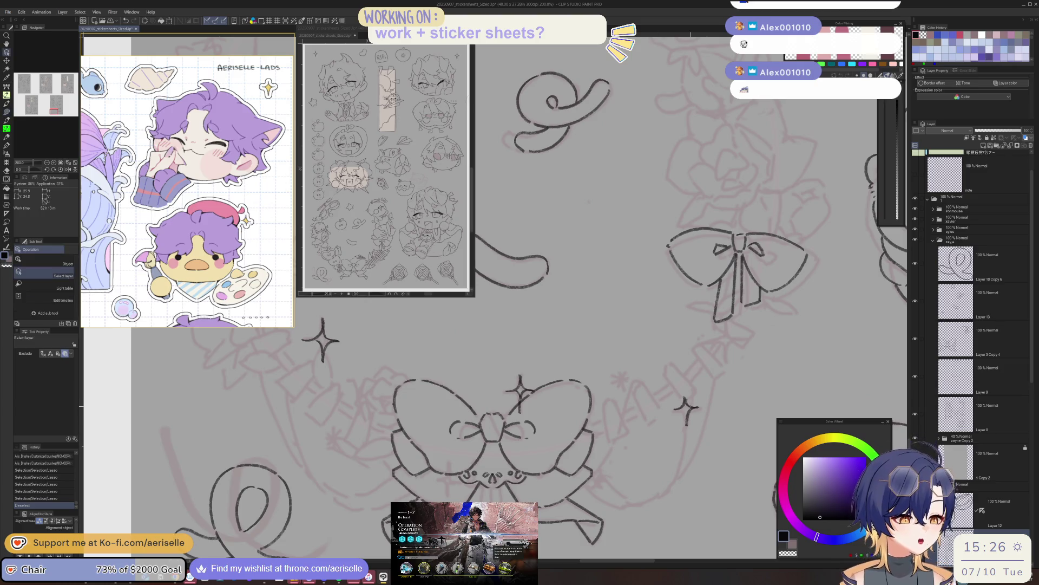
pyautogui.hotkey('ctrl', 'v')
# Move the pasted band onto the right sticker sheet beside the lower bow.
pyautogui.moveTo(603, 457); pyautogui.dragTo(500, 461)
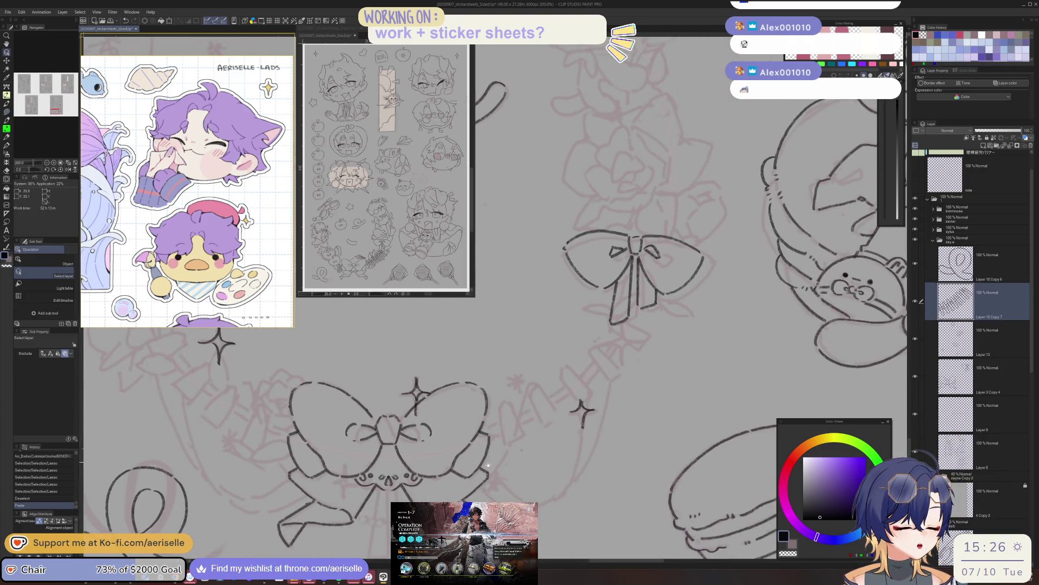
pyautogui.press('k')
pyautogui.scroll(-2, 542, 452)
pyautogui.scroll(-2, 558, 447)
pyautogui.scroll(-2, 557, 447)
pyautogui.moveTo(228, 428); pyautogui.dragTo(616, 427)
pyautogui.scroll(5, 665, 449)
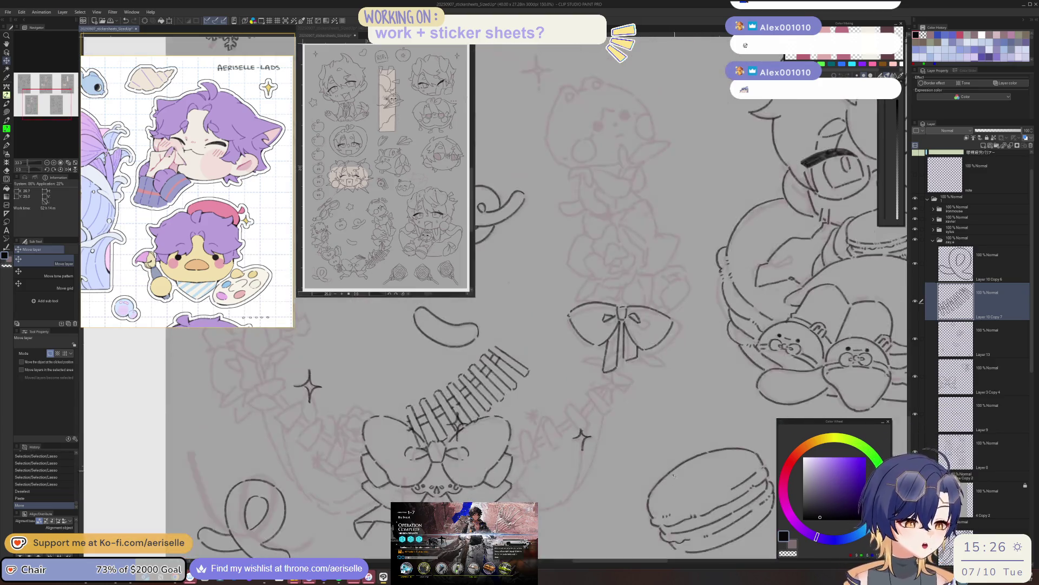
pyautogui.hscroll(-3, 677, 472)
pyautogui.moveTo(456, 450); pyautogui.dragTo(568, 477)
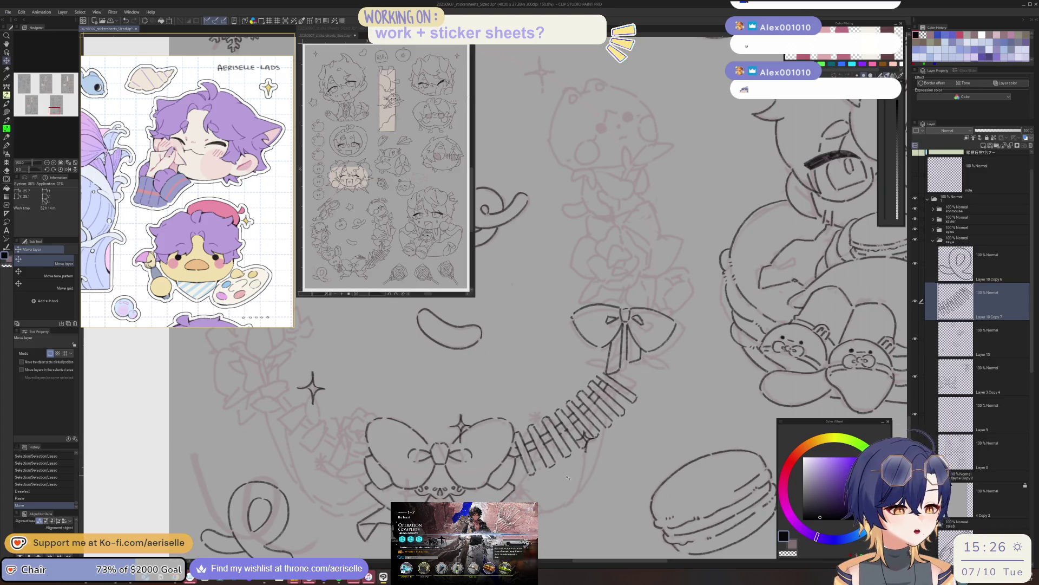
pyautogui.scroll(2, 600, 374)
pyautogui.scroll(3, 600, 374)
# Merge the band copy into Layer 13 and erase stray line ends.
pyautogui.press('b')
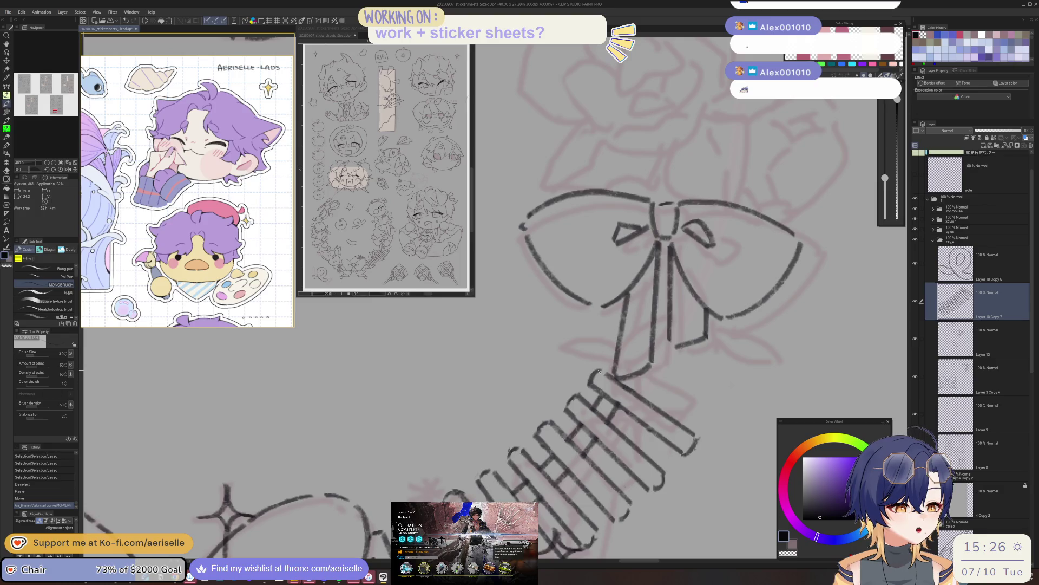
pyautogui.click(1011, 146)
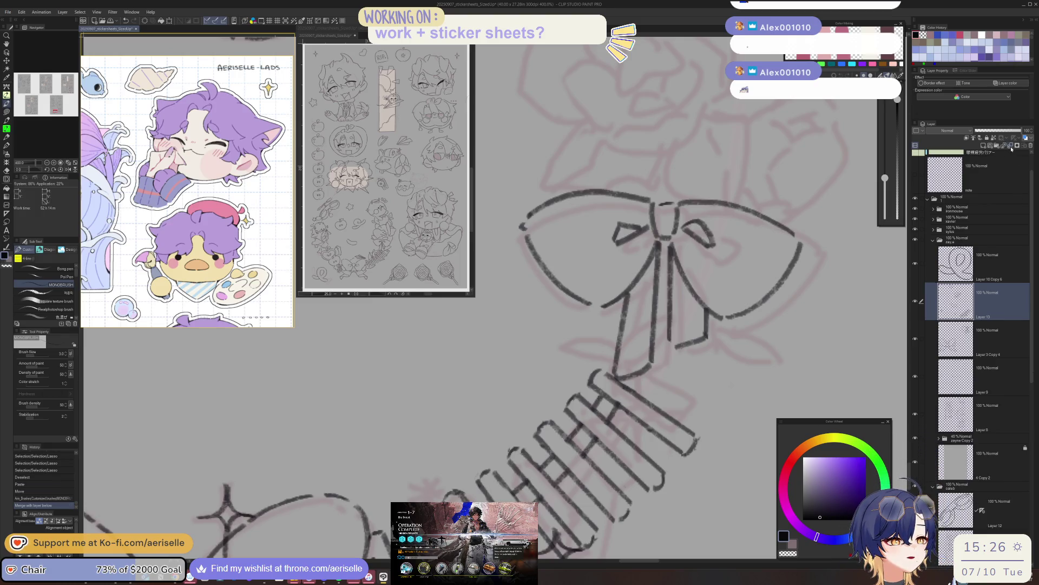
pyautogui.moveTo(624, 484)
pyautogui.mouseDown()
pyautogui.moveTo(689, 403)
pyautogui.moveTo(594, 394)
pyautogui.moveTo(611, 417)
pyautogui.moveTo(612, 391)
pyautogui.moveTo(649, 375)
pyautogui.moveTo(642, 380)
pyautogui.mouseUp()
pyautogui.press('e')
pyautogui.press('p')
pyautogui.scroll(-5, 644, 379)
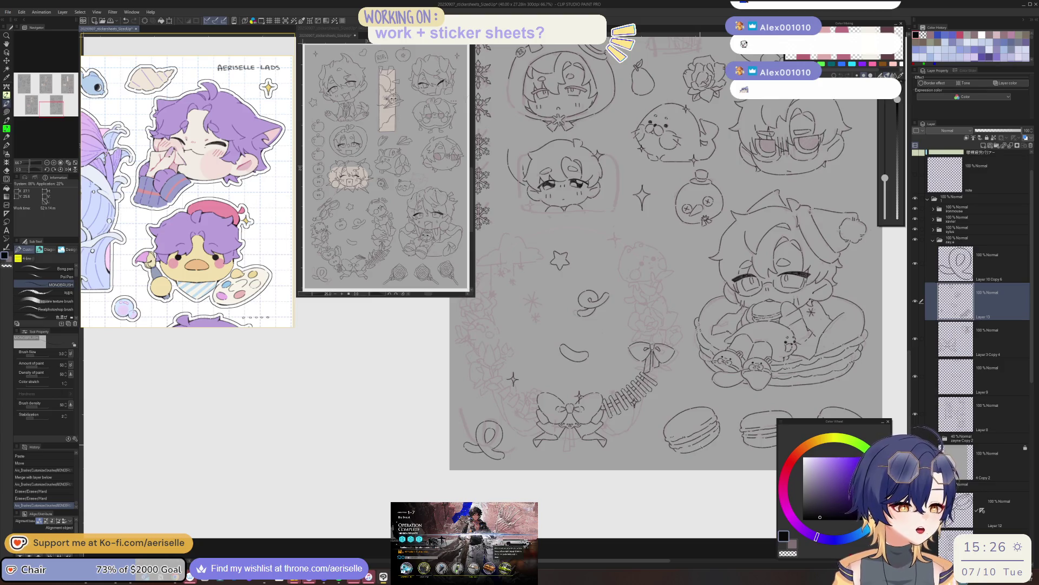
# Paste another copy of the band and begin scaling and rotating it.
pyautogui.hotkey('ctrl', 'v')
pyautogui.scroll(-3, 666, 254)
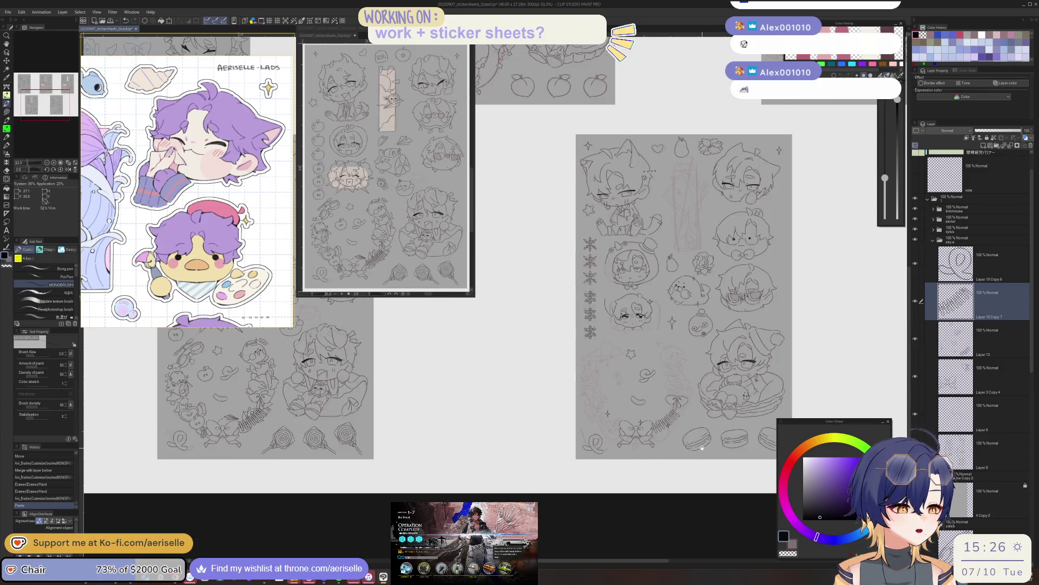
pyautogui.hotkey('ctrl', 't')
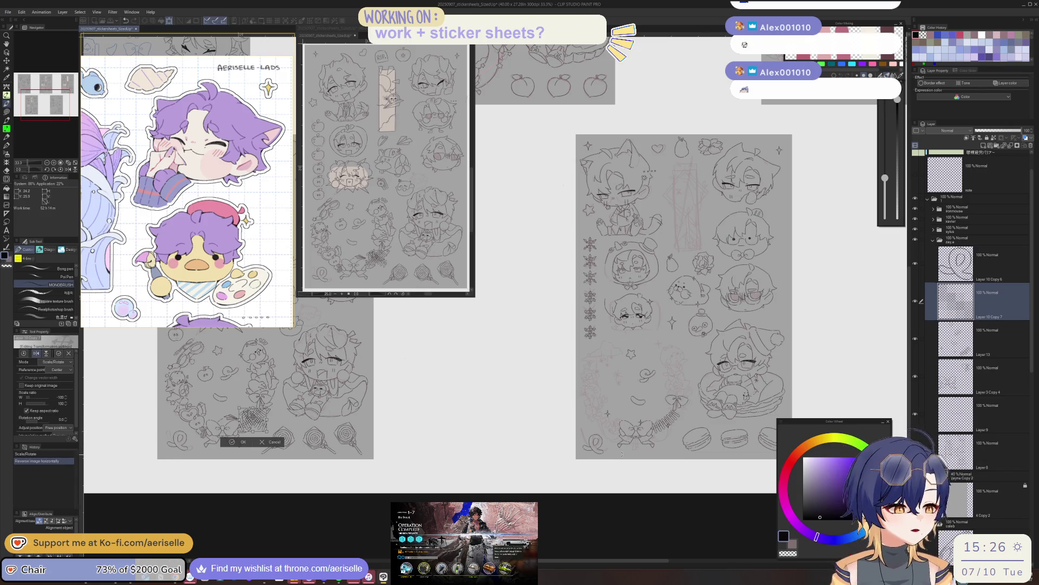
# Rotate the pasted band copy slightly and move it into place along the wreath curve.
pyautogui.moveTo(704, 409); pyautogui.dragTo(619, 445)
pyautogui.press('Return')
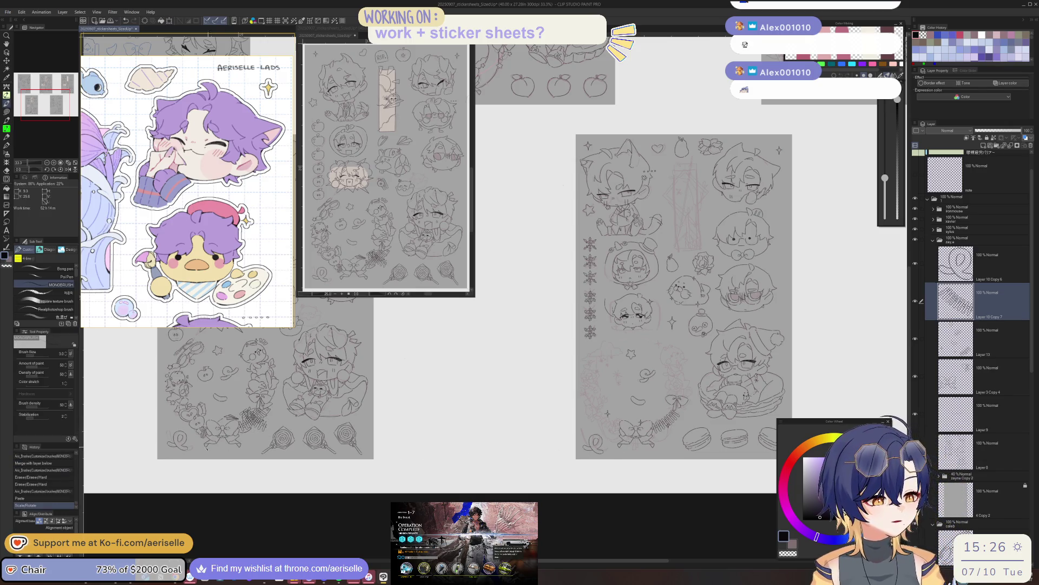
pyautogui.press('k')
pyautogui.moveTo(590, 425); pyautogui.dragTo(632, 453)
pyautogui.scroll(3, 605, 462)
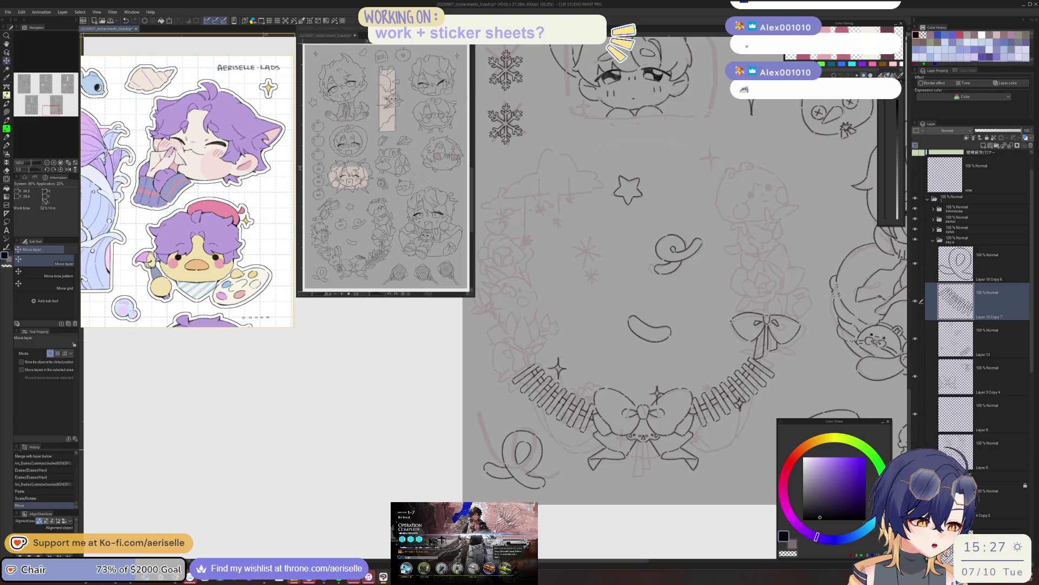
pyautogui.scroll(-2, 639, 458)
pyautogui.scroll(-1, 661, 471)
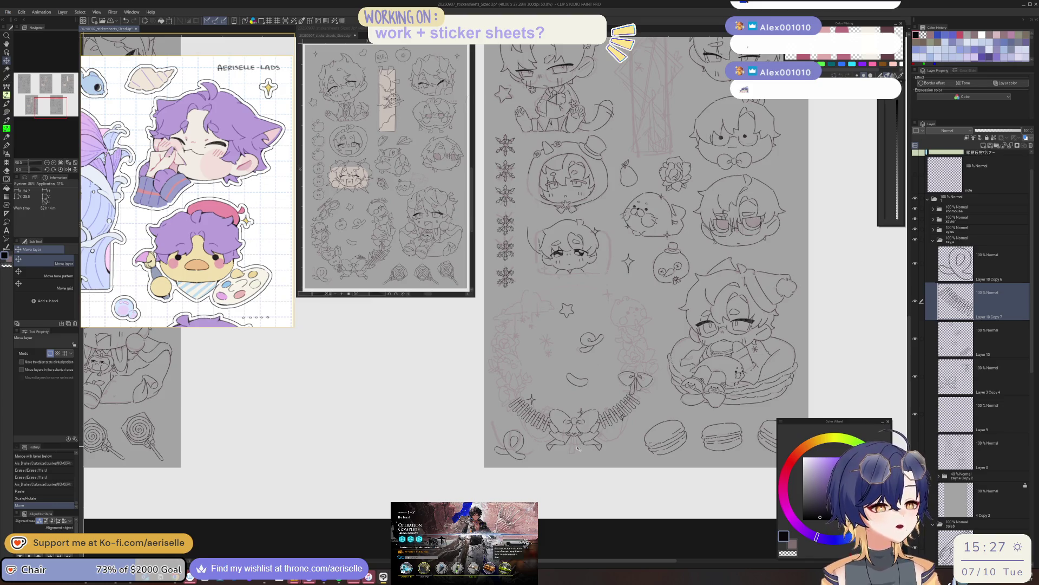
# Lower the pasted copy layer's opacity to 33% and return to Layer 13.
pyautogui.click(990, 131)
pyautogui.click(996, 341)
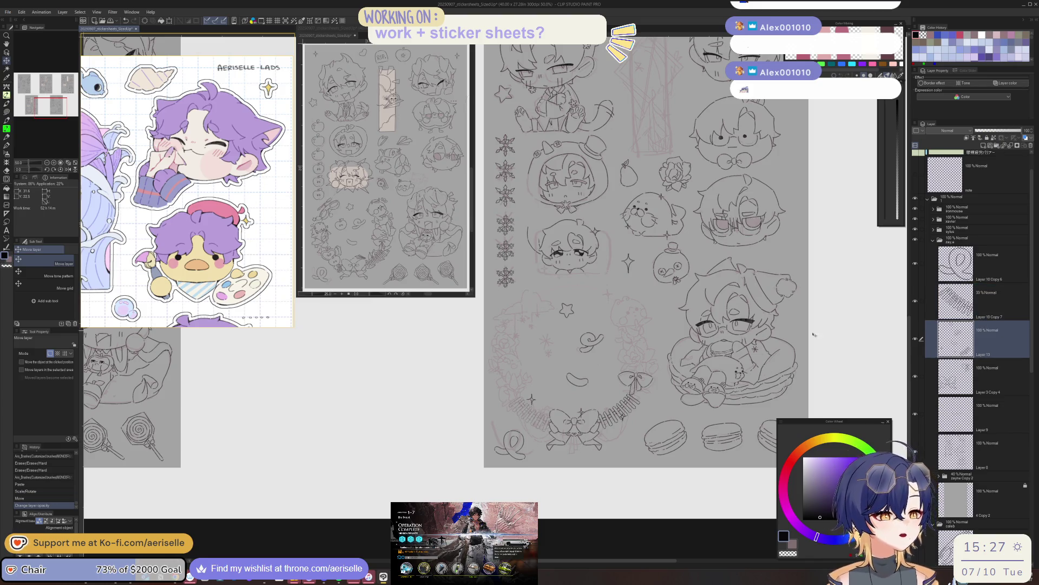
pyautogui.scroll(3, 549, 415)
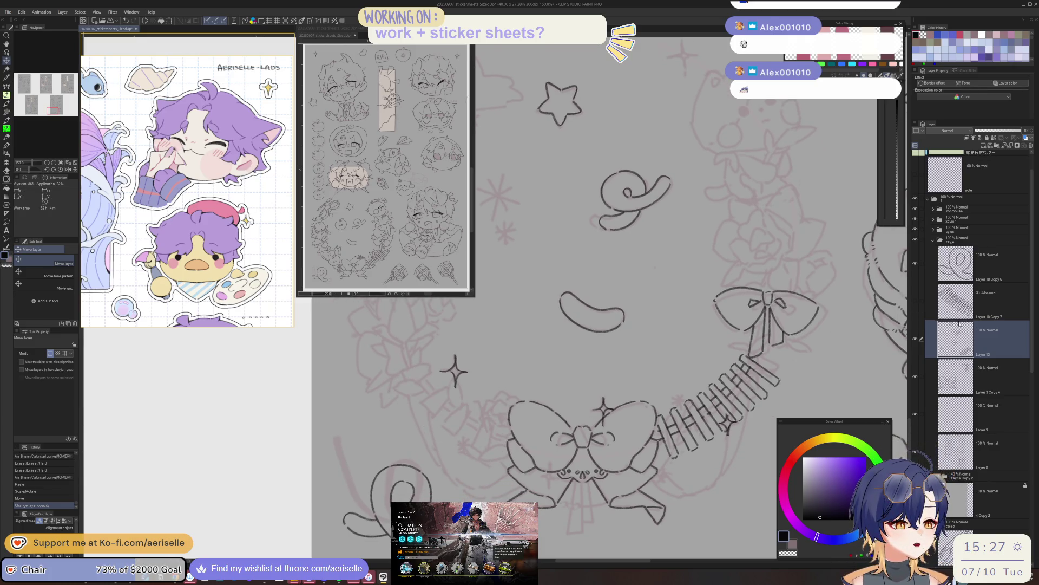
pyautogui.click(935, 293)
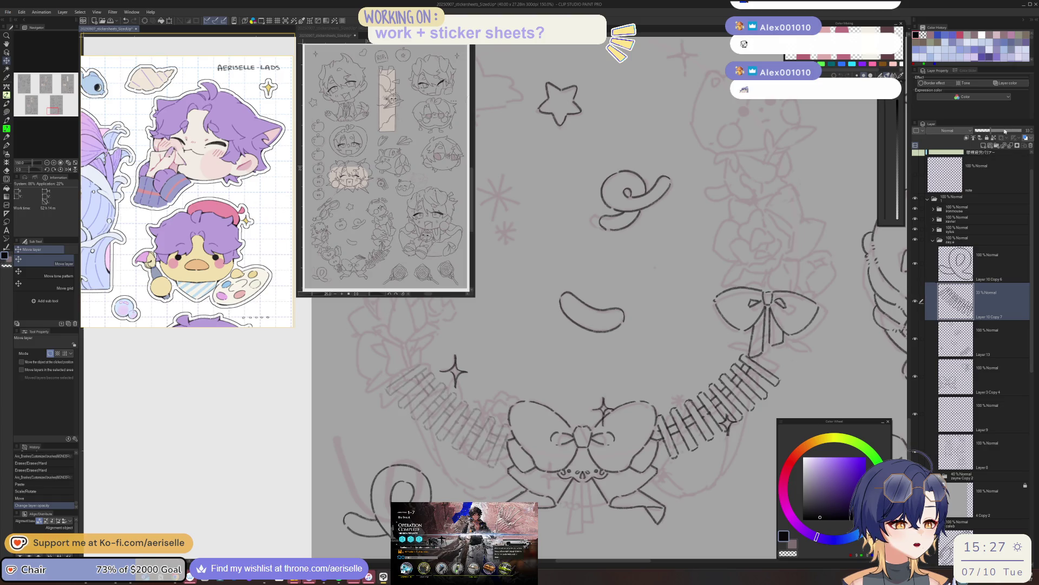
pyautogui.click(965, 338)
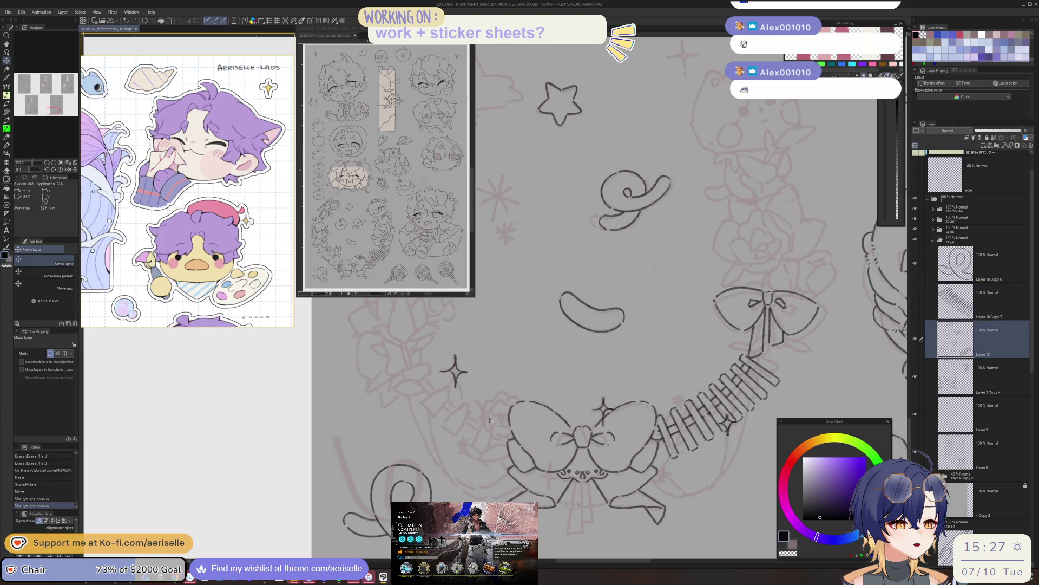
# Ink short strokes along the left edge of the large bottom bow.
pyautogui.press('-')
pyautogui.press('-')
pyautogui.press('p')
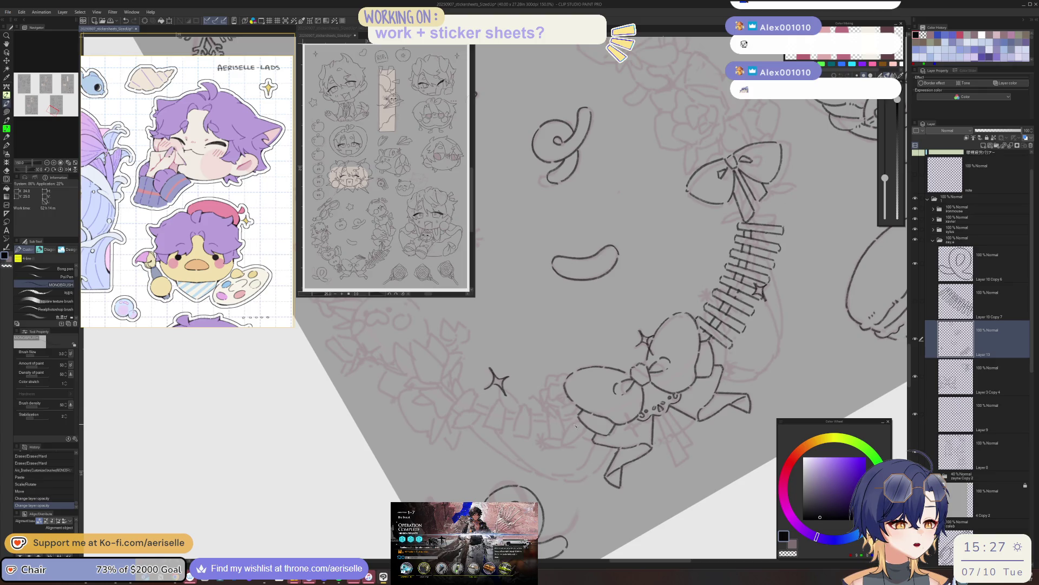
pyautogui.moveTo(582, 424); pyautogui.dragTo(570, 450)
pyautogui.press('^')
pyautogui.press('^')
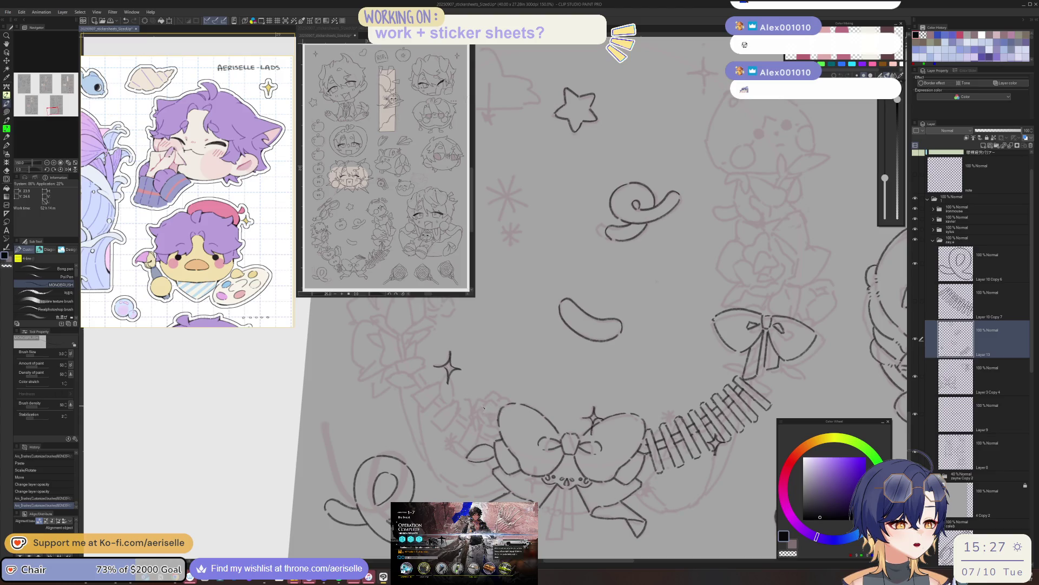
pyautogui.moveTo(477, 407)
pyautogui.mouseDown()
pyautogui.moveTo(490, 432)
pyautogui.moveTo(490, 415)
pyautogui.mouseUp()
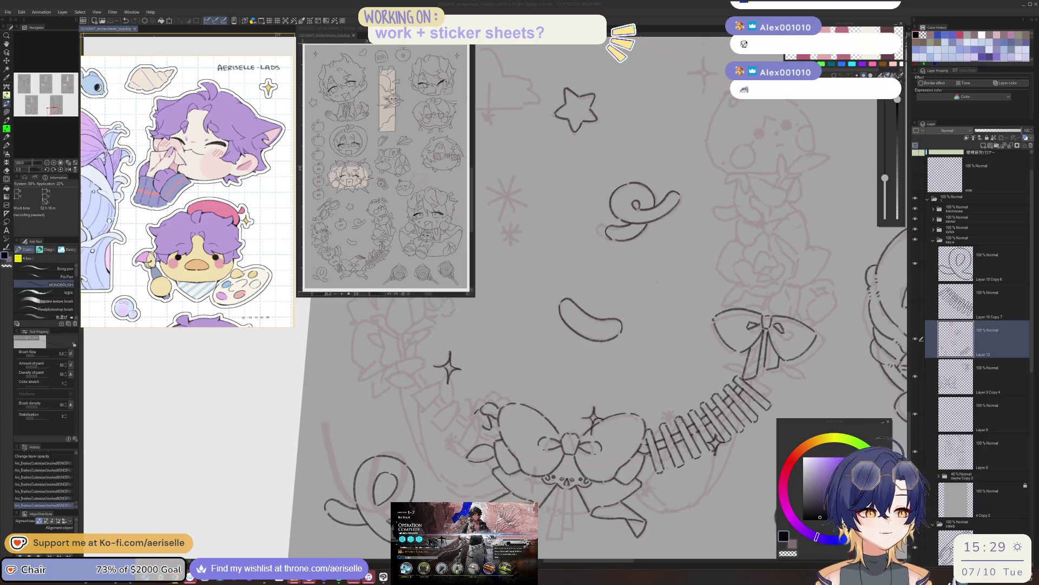
# Reset the canvas tilt and draw a short sparkle mark near the right edge.
pyautogui.hotkey('ctrl', '@')
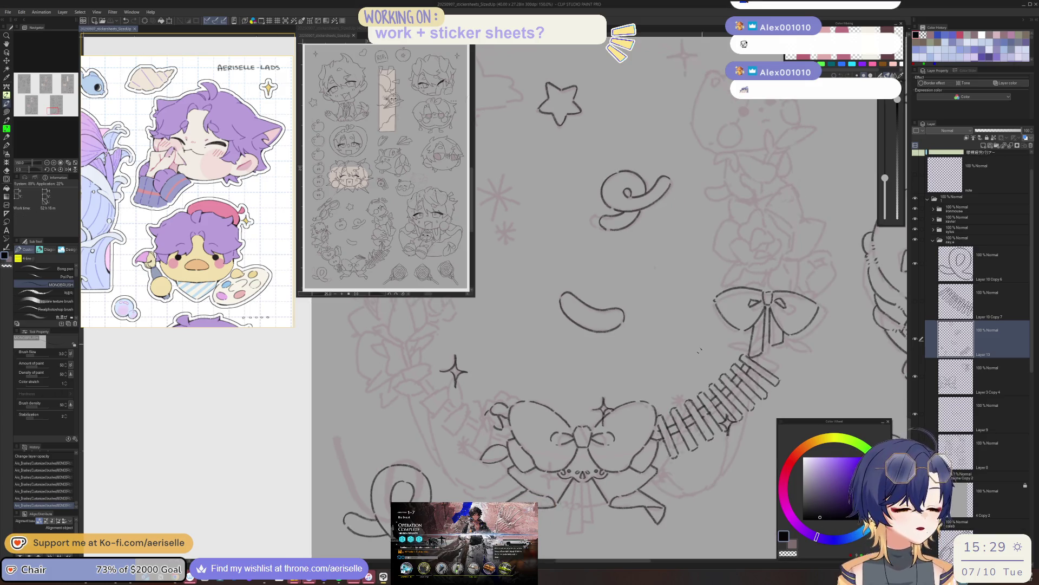
pyautogui.moveTo(901, 261); pyautogui.dragTo(901, 270)
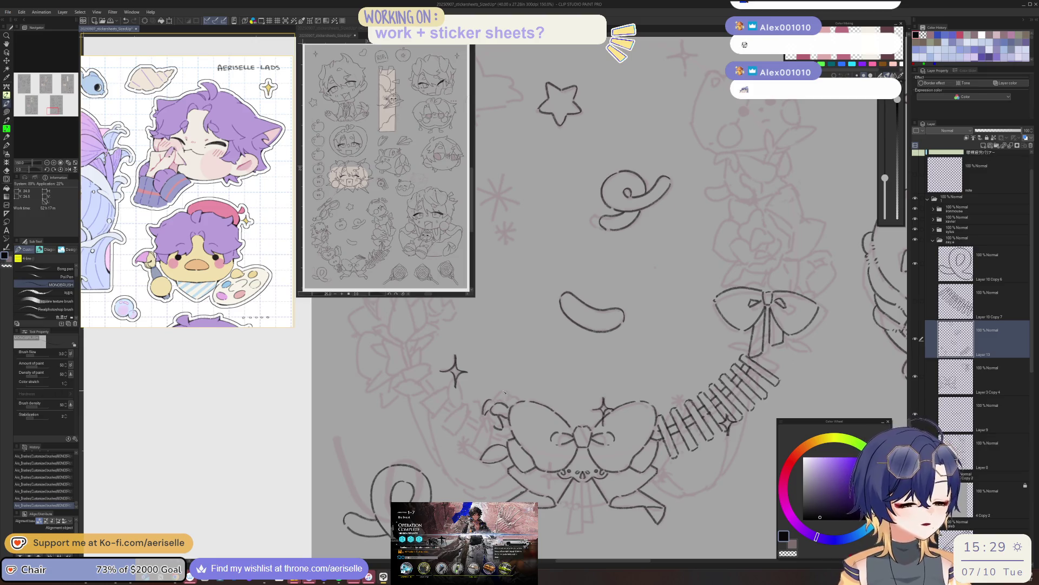
pyautogui.press('h')
pyautogui.press('-')
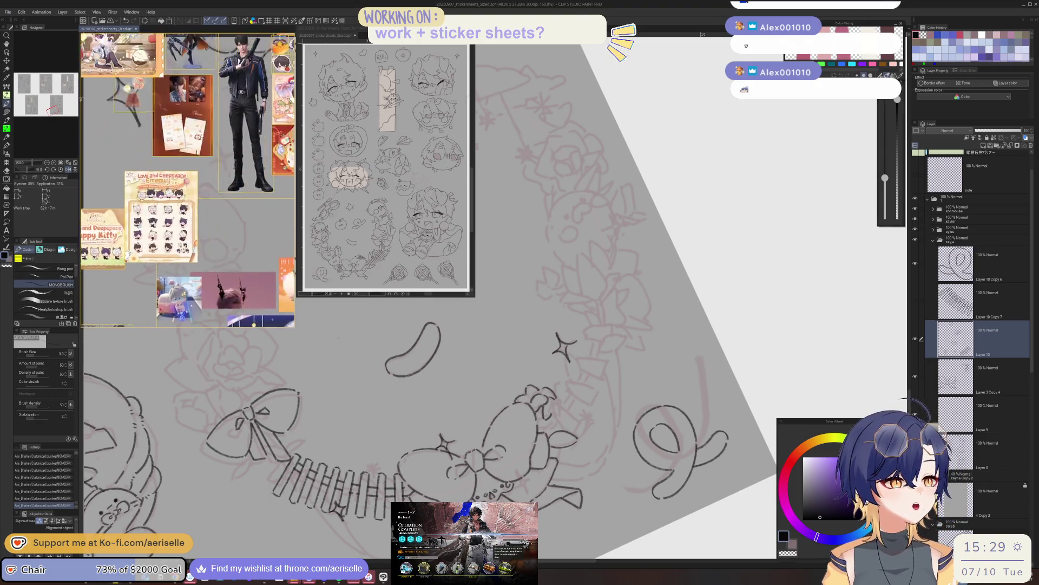
pyautogui.scroll(3, 228, 229)
pyautogui.scroll(2, 227, 228)
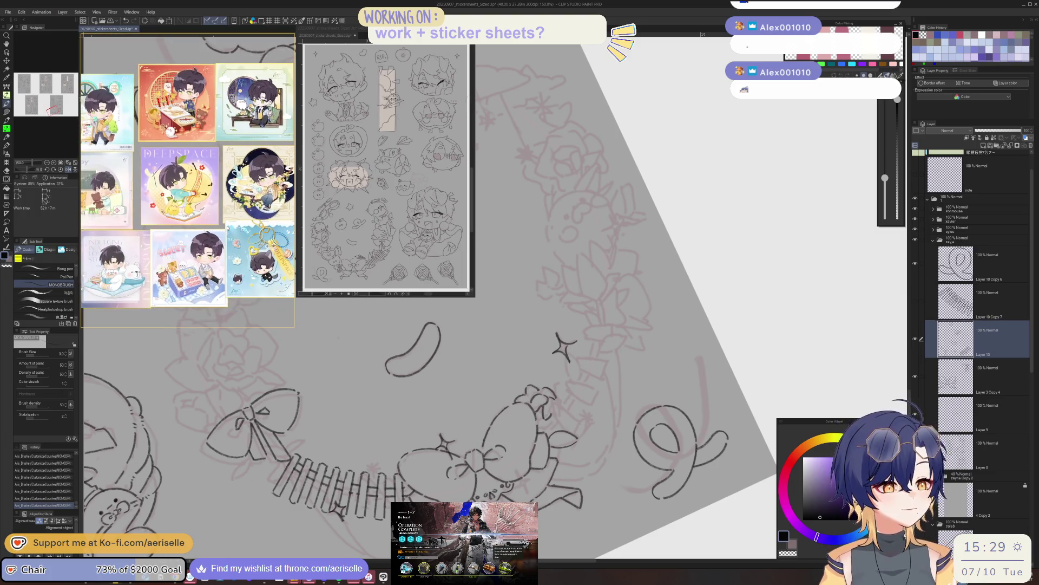
pyautogui.scroll(2, 227, 228)
pyautogui.scroll(2, 250, 266)
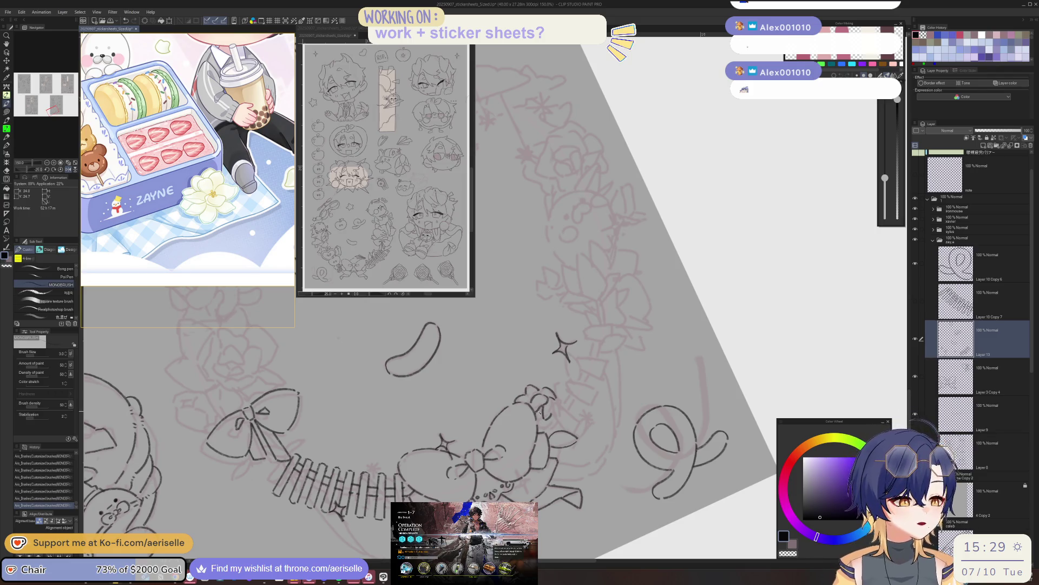
# Extend the sparkle mark into a longer curved line over the wreath.
pyautogui.moveTo(412, 349)
pyautogui.mouseDown()
pyautogui.moveTo(569, 341)
pyautogui.moveTo(593, 287)
pyautogui.mouseUp()
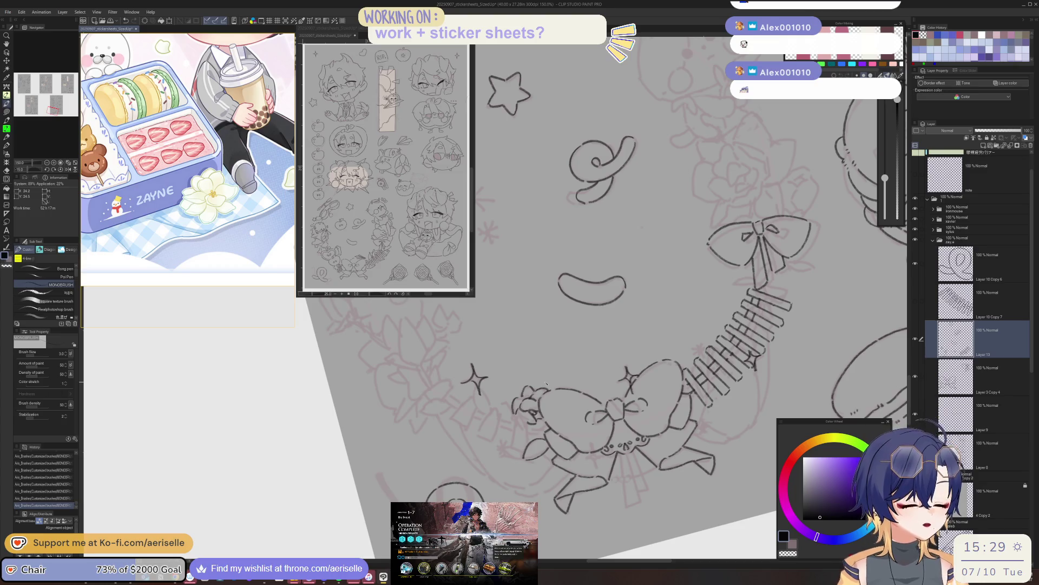
pyautogui.scroll(3, 500, 438)
pyautogui.scroll(-2, 500, 438)
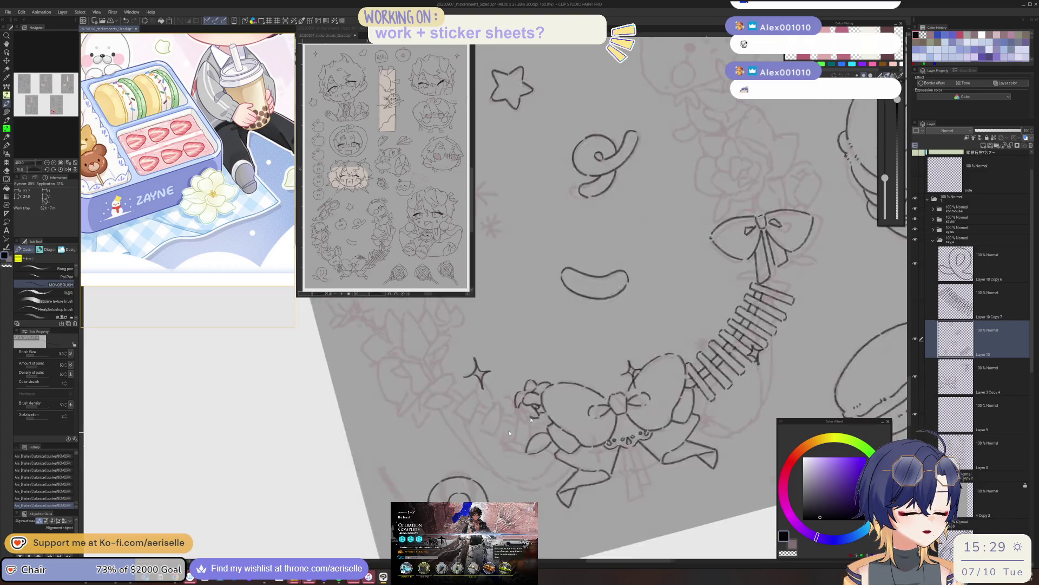
pyautogui.scroll(-2, 500, 439)
pyautogui.scroll(-2, 500, 439)
pyautogui.scroll(2, 658, 371)
pyautogui.scroll(2, 623, 369)
pyautogui.scroll(2, 570, 365)
pyautogui.moveTo(562, 374)
pyautogui.mouseDown()
pyautogui.moveTo(524, 387)
pyautogui.moveTo(591, 382)
pyautogui.mouseUp()
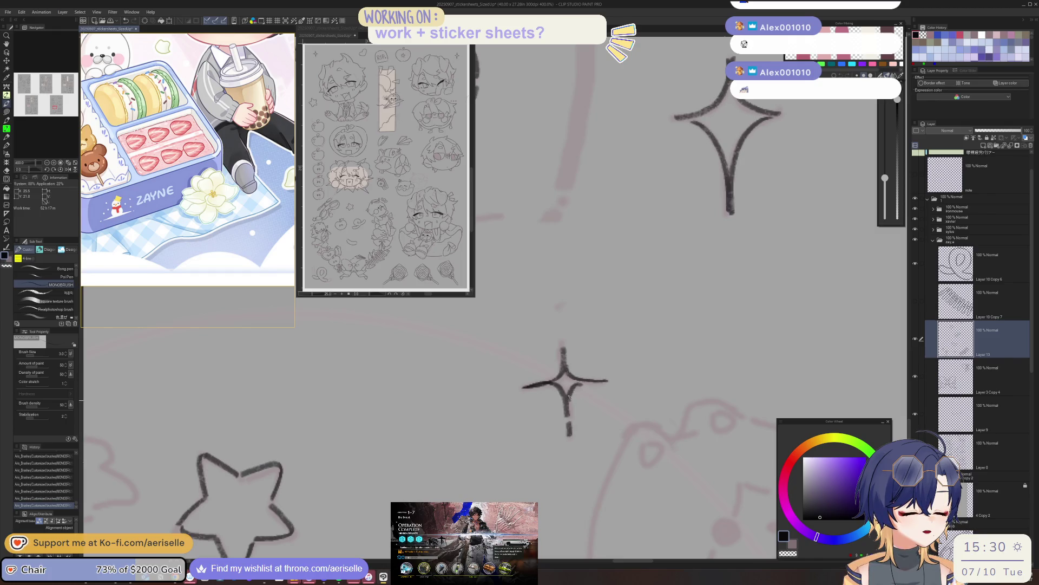
# Ink the first dark outline arcs on the small bear sketch.
pyautogui.scroll(-6, 568, 400)
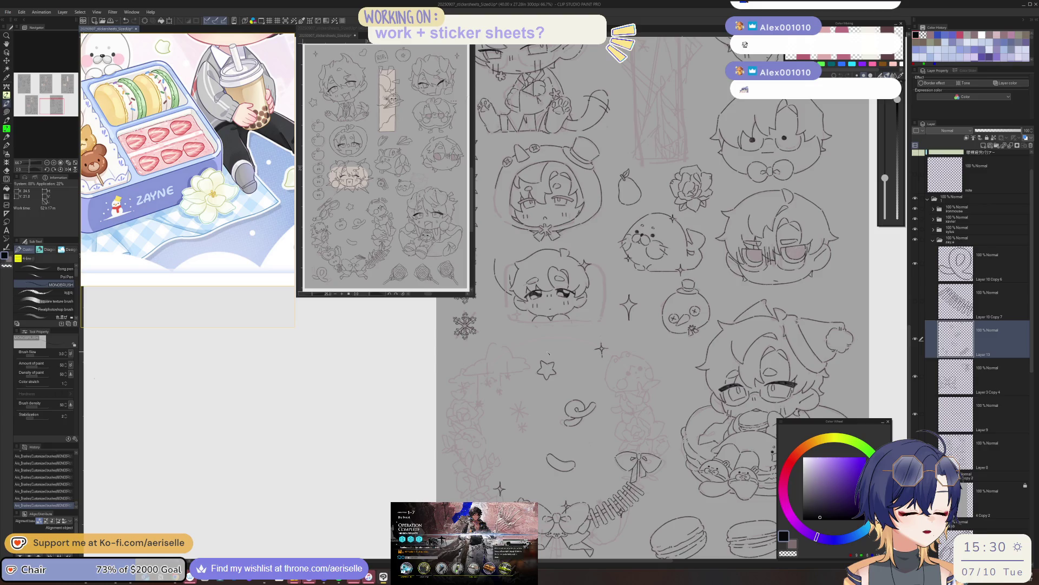
pyautogui.scroll(6, 664, 397)
pyautogui.moveTo(545, 410)
pyautogui.mouseDown()
pyautogui.moveTo(538, 433)
pyautogui.moveTo(544, 411)
pyautogui.moveTo(536, 428)
pyautogui.moveTo(556, 410)
pyautogui.mouseUp()
pyautogui.moveTo(614, 386)
pyautogui.mouseDown()
pyautogui.moveTo(609, 409)
pyautogui.moveTo(618, 400)
pyautogui.mouseUp()
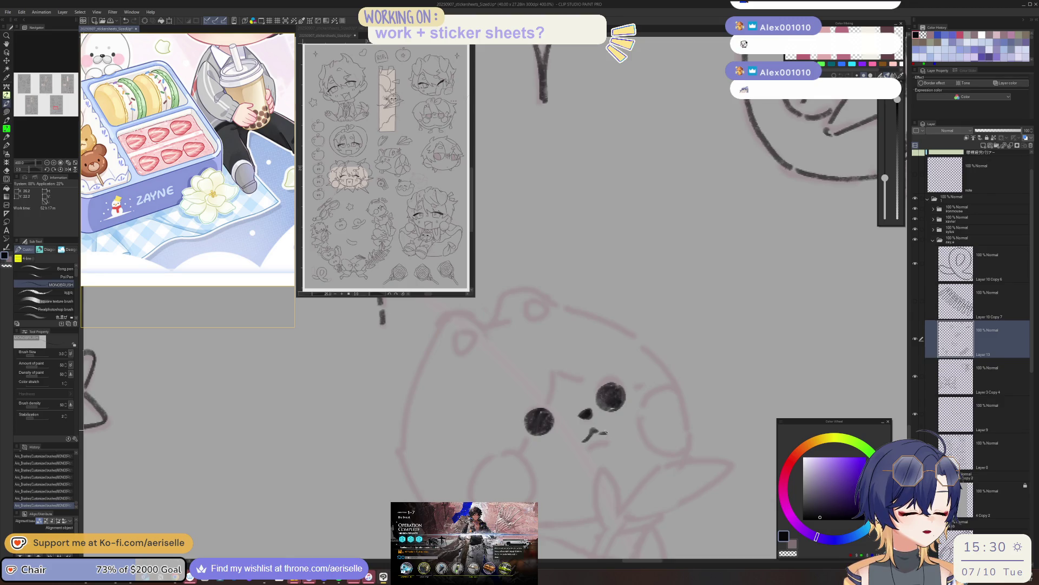
# Draw round cheeks on both sides of the bear's face.
pyautogui.moveTo(507, 451); pyautogui.dragTo(472, 501)
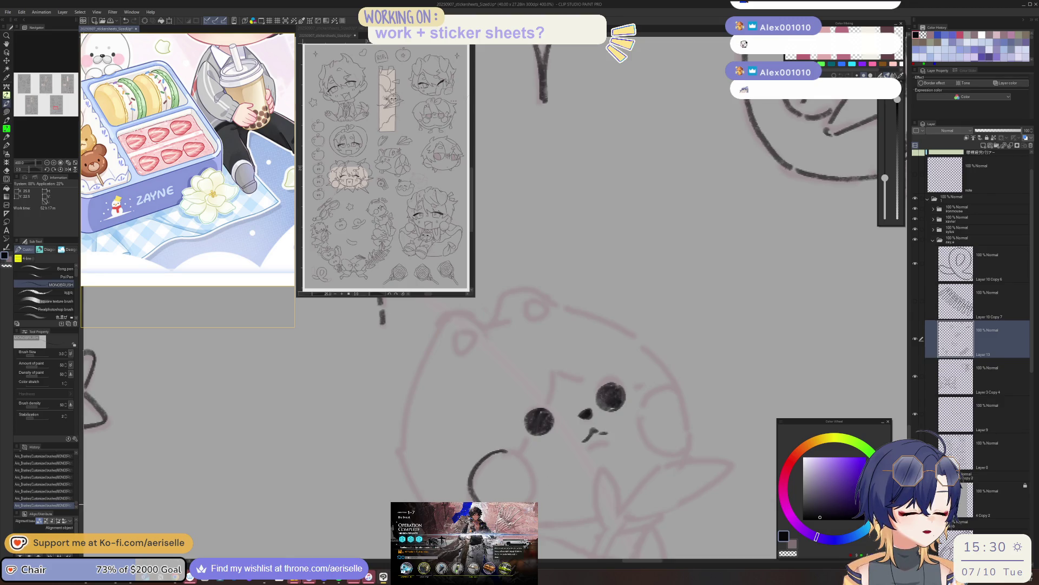
pyautogui.moveTo(512, 451); pyautogui.dragTo(534, 498)
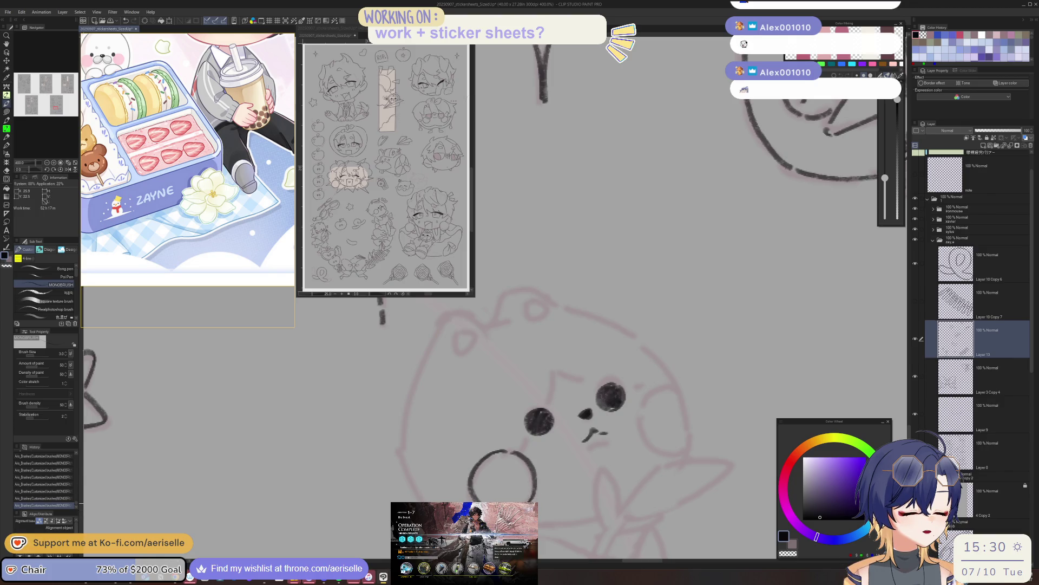
pyautogui.moveTo(670, 389); pyautogui.dragTo(656, 445)
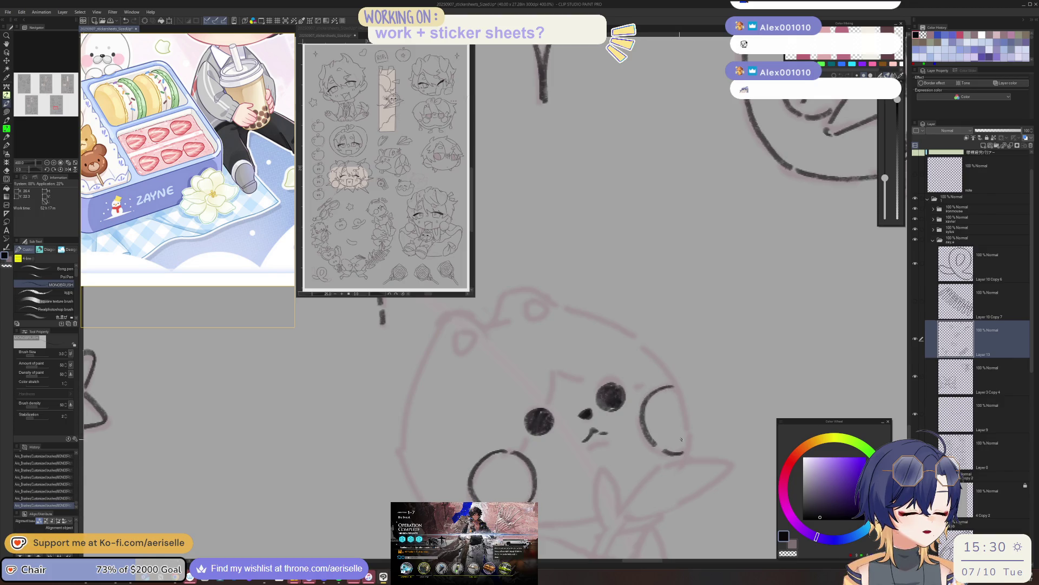
pyautogui.scroll(-3, 681, 443)
pyautogui.scroll(-2, 678, 454)
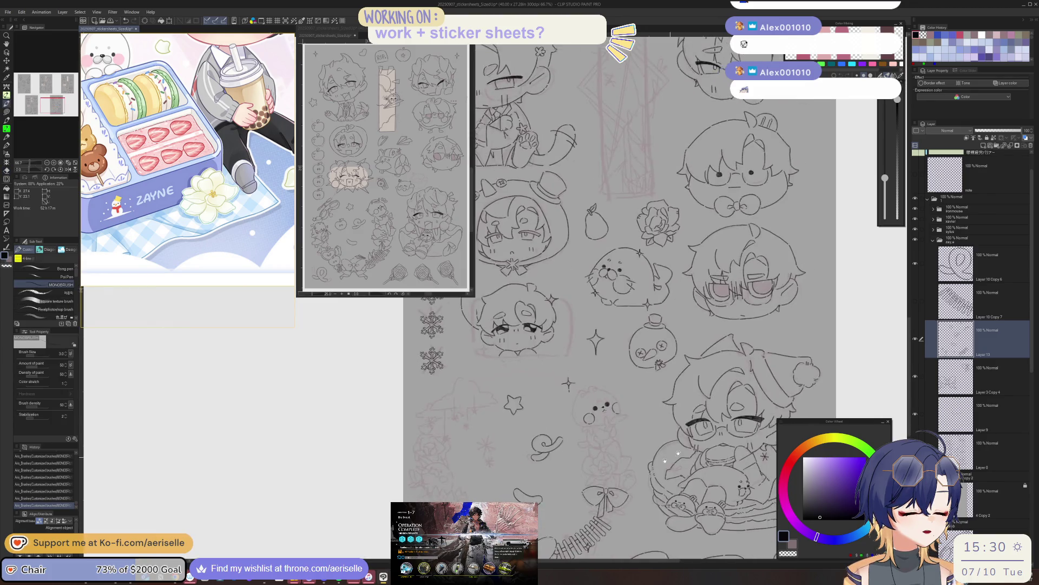
pyautogui.scroll(2, 569, 394)
pyautogui.scroll(2, 569, 394)
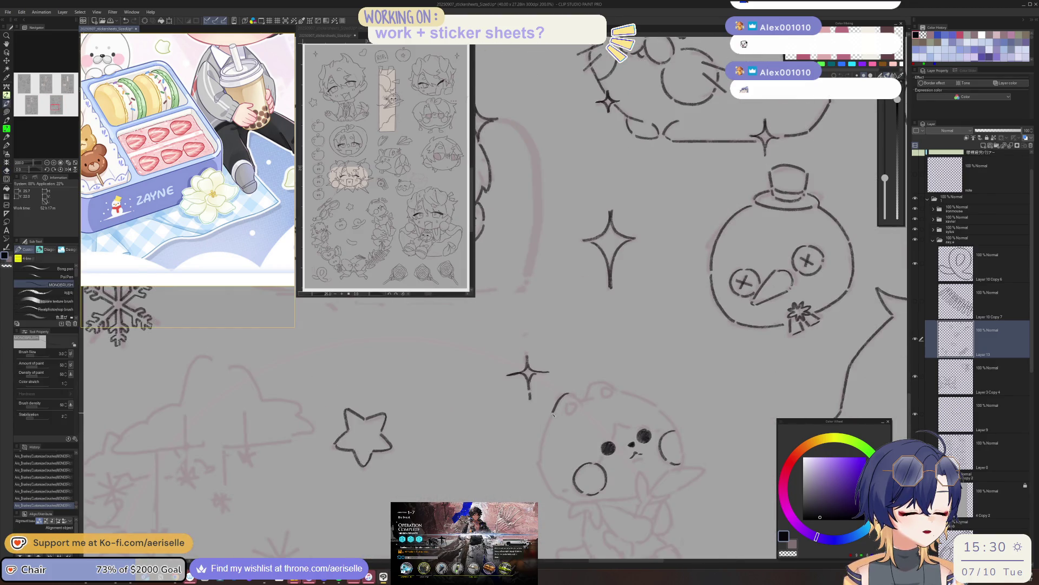
# Turn the seal's face upright and erase the dark dot of its left eye.
pyautogui.press('-')
pyautogui.press('-')
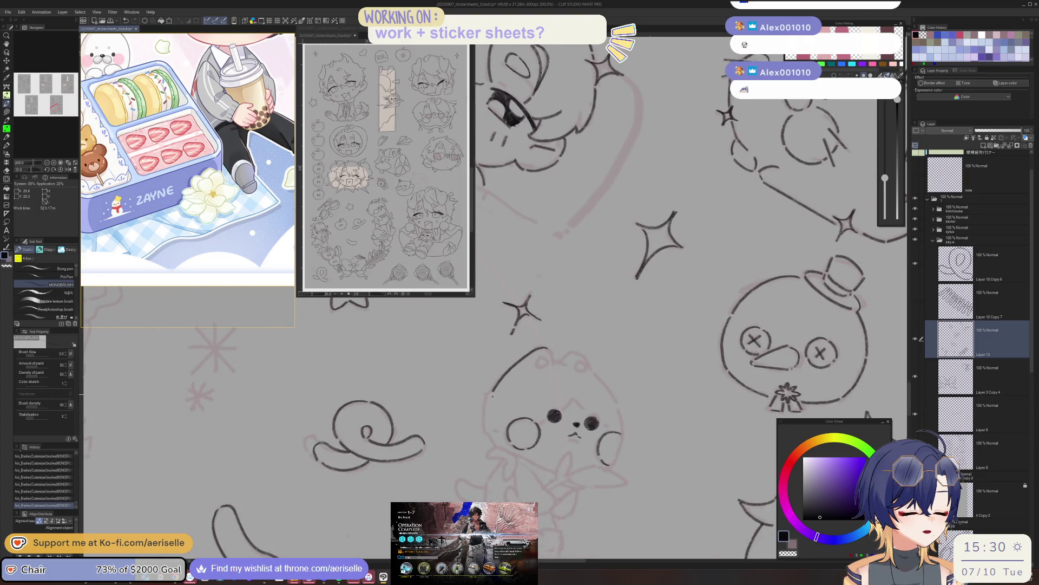
pyautogui.press('^')
pyautogui.press('^')
pyautogui.press('^')
pyautogui.press('^')
pyautogui.press('^')
pyautogui.press('^')
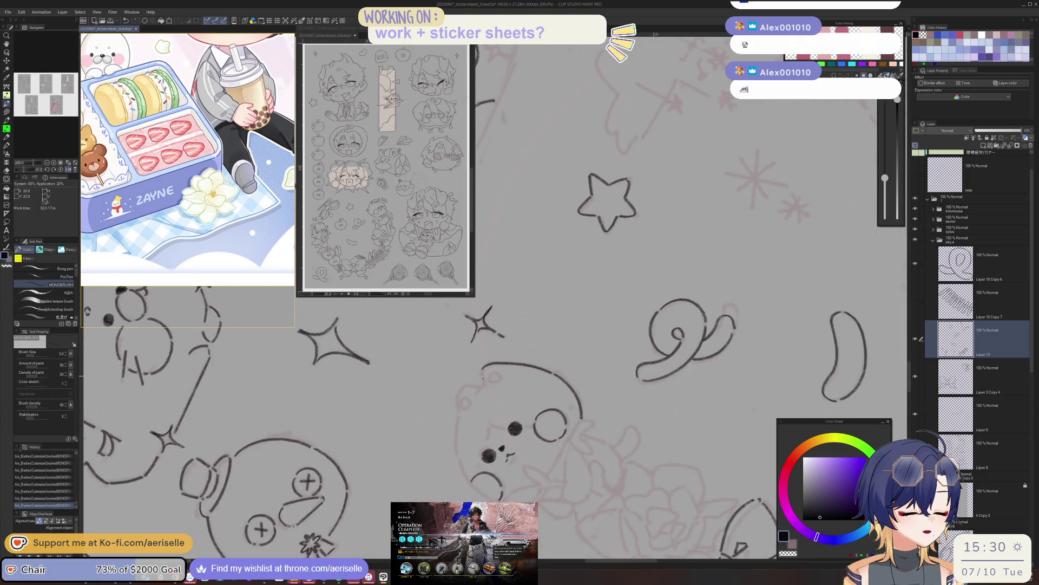
pyautogui.scroll(2, 485, 366)
pyautogui.press('h')
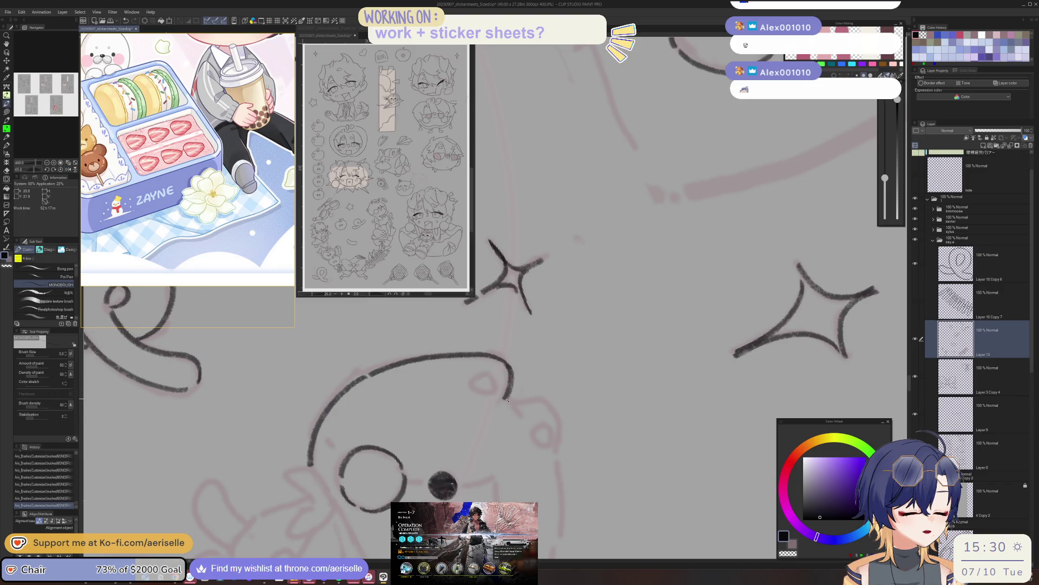
pyautogui.press('h')
pyautogui.press('-')
pyautogui.press('-')
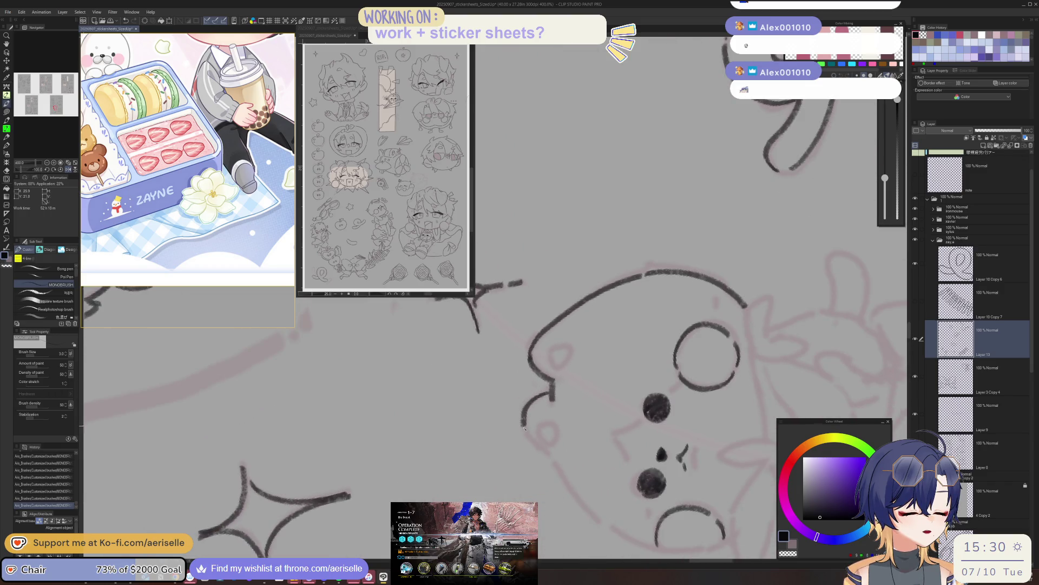
pyautogui.moveTo(524, 428)
pyautogui.mouseDown()
pyautogui.moveTo(452, 377)
pyautogui.moveTo(460, 455)
pyautogui.moveTo(479, 499)
pyautogui.moveTo(605, 445)
pyautogui.mouseUp()
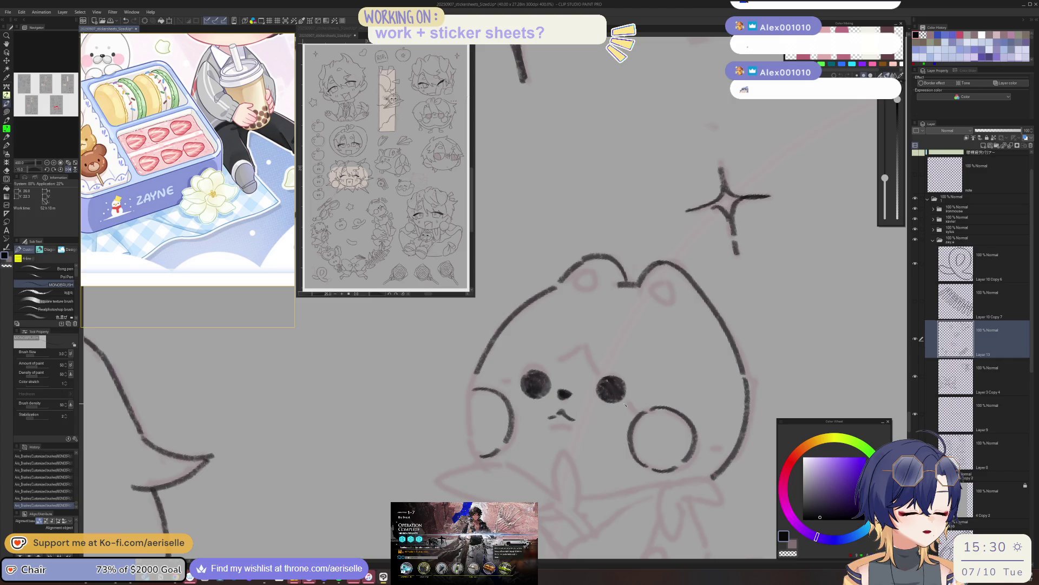
pyautogui.moveTo(531, 379)
pyautogui.mouseDown()
pyautogui.moveTo(541, 373)
pyautogui.moveTo(547, 389)
pyautogui.moveTo(536, 384)
pyautogui.mouseUp()
pyautogui.hotkey('ctrl', 'alt', '0')
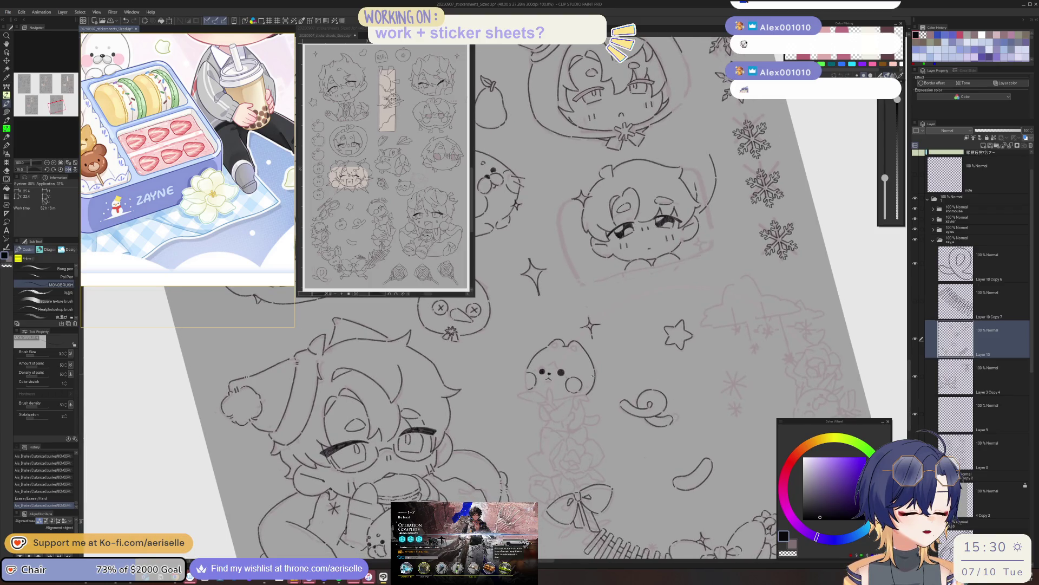
# Add short ink touch-ups at the bear's cheek, right ear and chin, undoing one stray stroke.
pyautogui.scroll(3, 528, 373)
pyautogui.moveTo(522, 388); pyautogui.dragTo(548, 374)
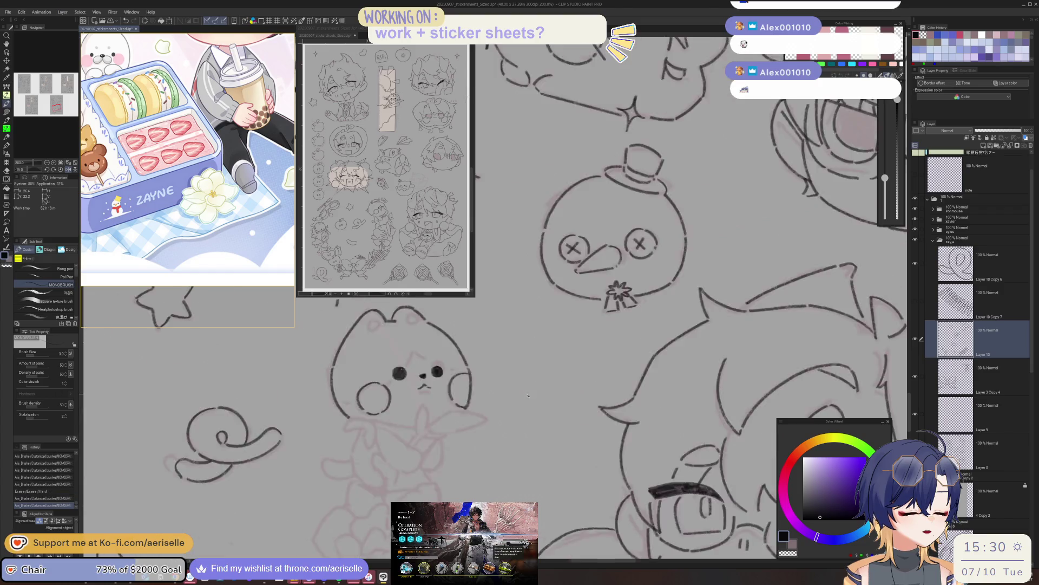
pyautogui.hotkey('ctrl', 'z')
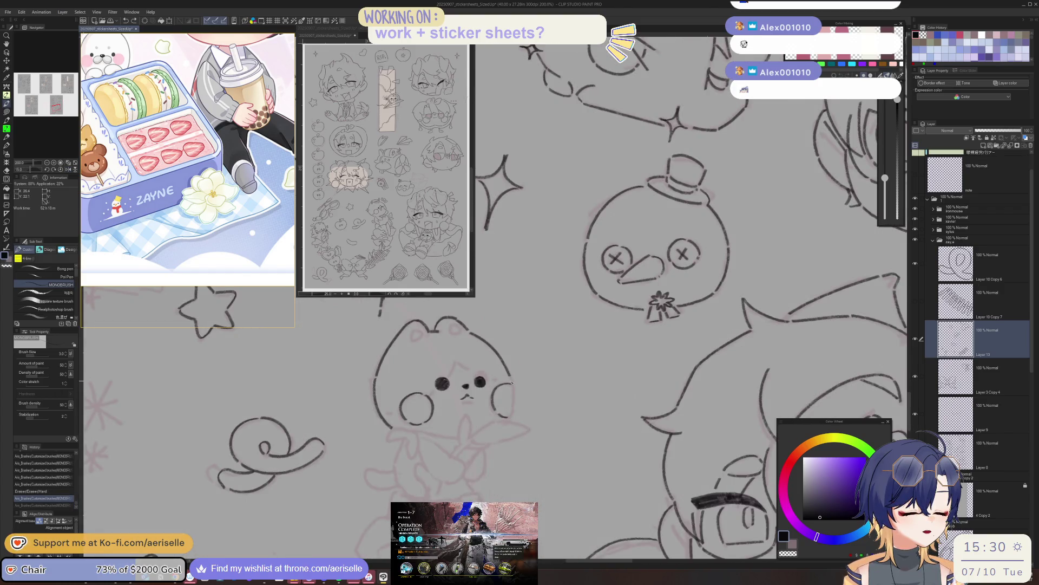
pyautogui.press('h')
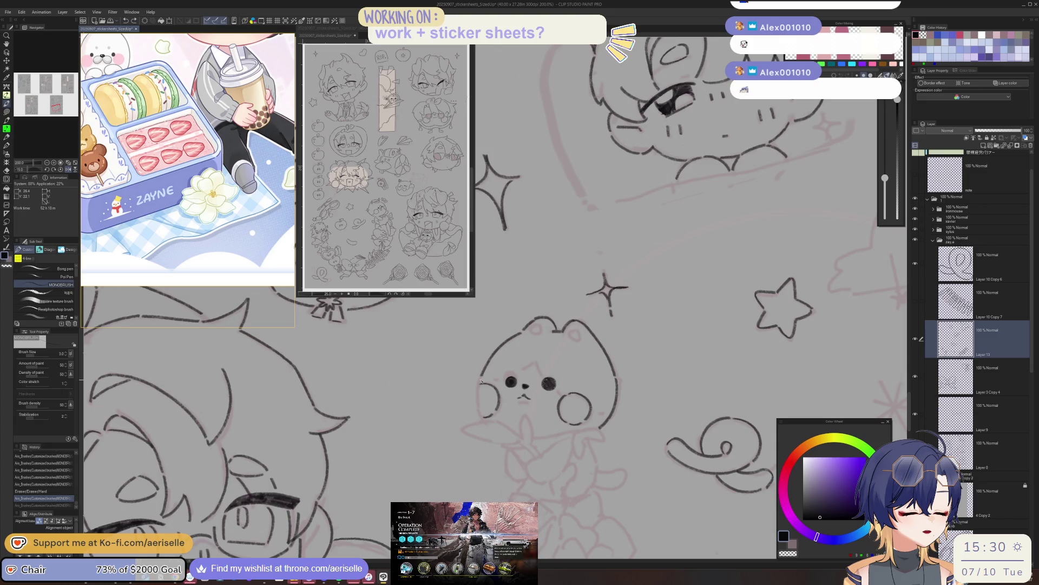
pyautogui.moveTo(478, 404); pyautogui.dragTo(483, 419)
pyautogui.press('h')
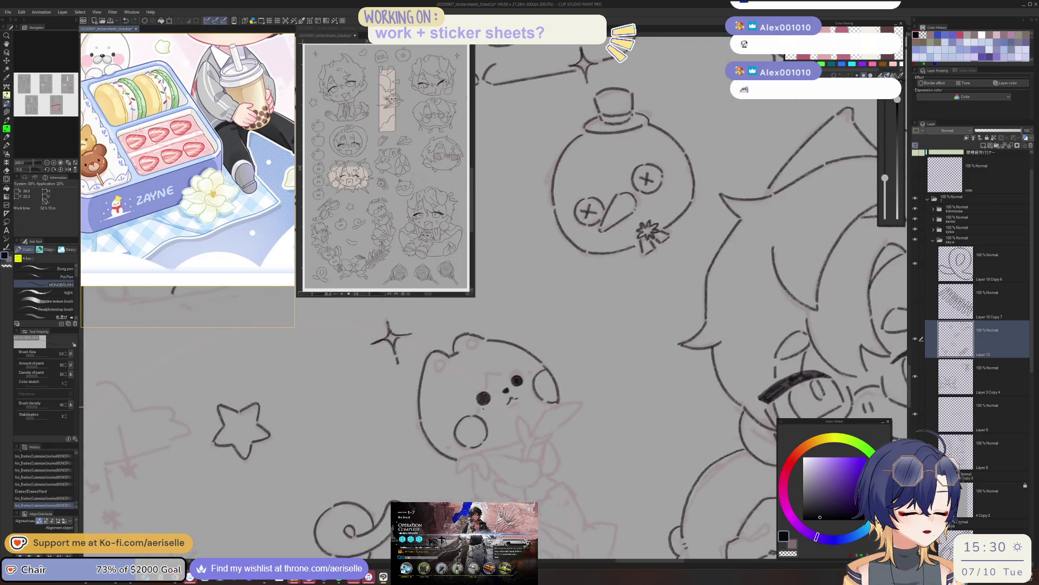
pyautogui.moveTo(526, 446); pyautogui.dragTo(522, 460)
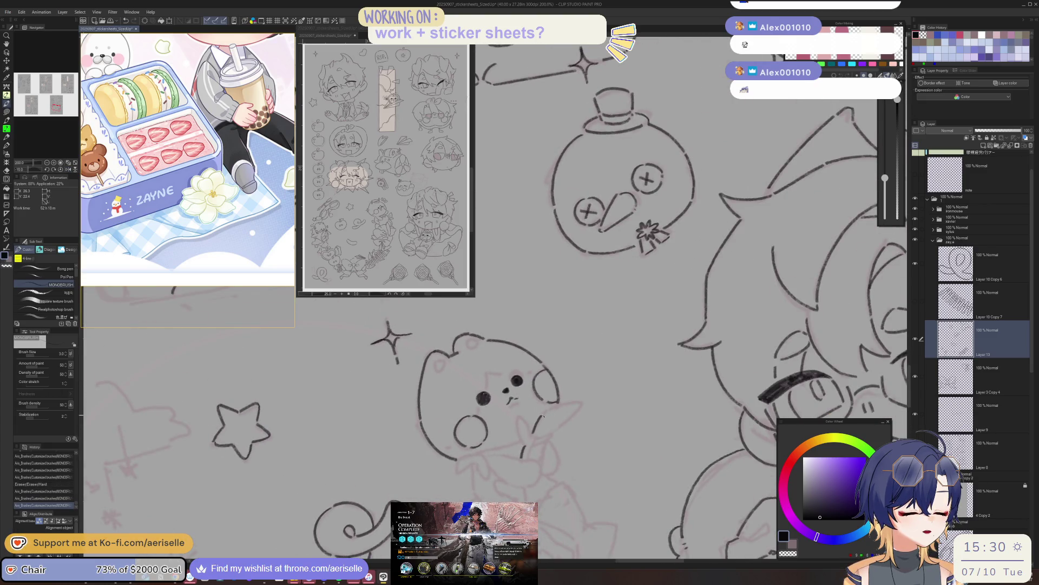
pyautogui.press('-')
pyautogui.press('-')
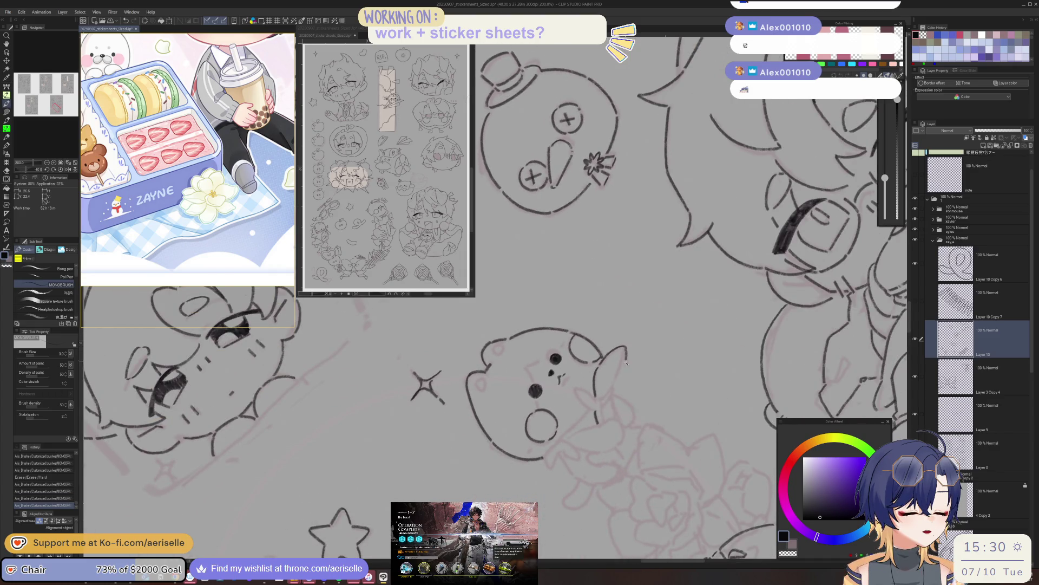
pyautogui.moveTo(613, 391); pyautogui.dragTo(603, 400)
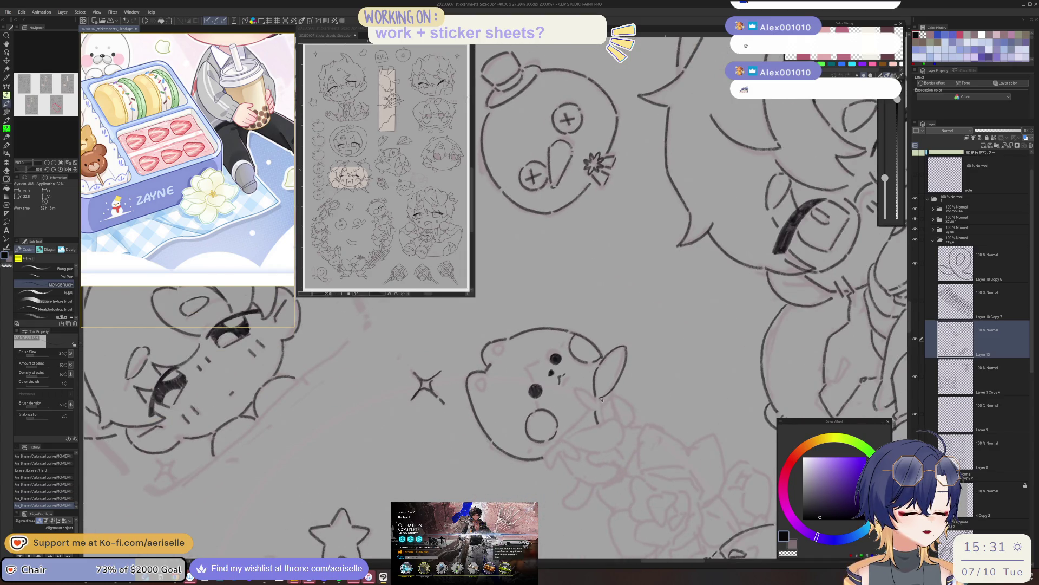
pyautogui.press('^')
pyautogui.press('^')
pyautogui.press('^')
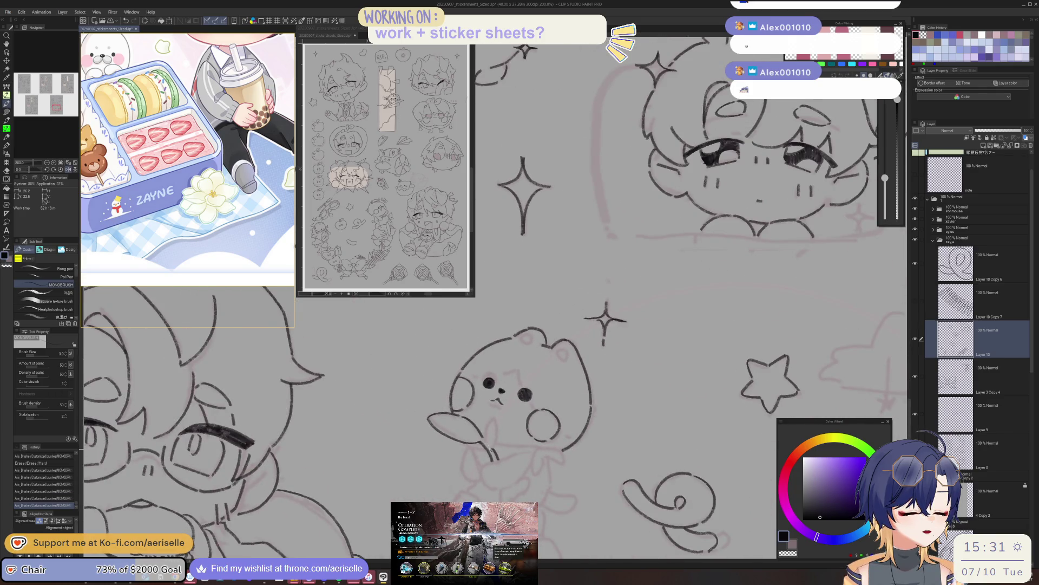
pyautogui.moveTo(491, 415); pyautogui.dragTo(496, 448)
# Enlarge the hard eraser, then ink a short stroke, the bear's eyebrow and a face line.
pyautogui.press('e')
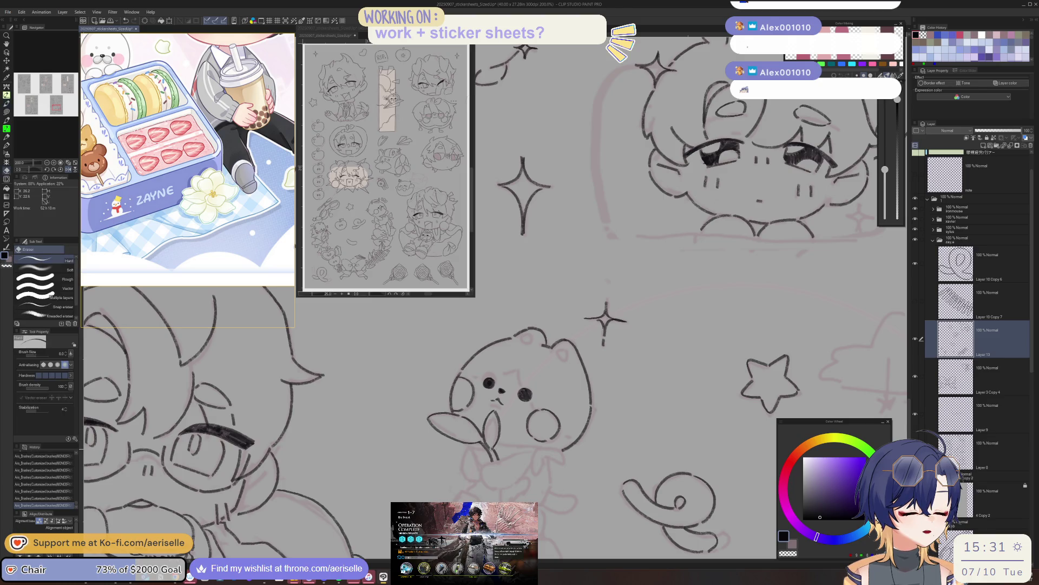
pyautogui.press('h')
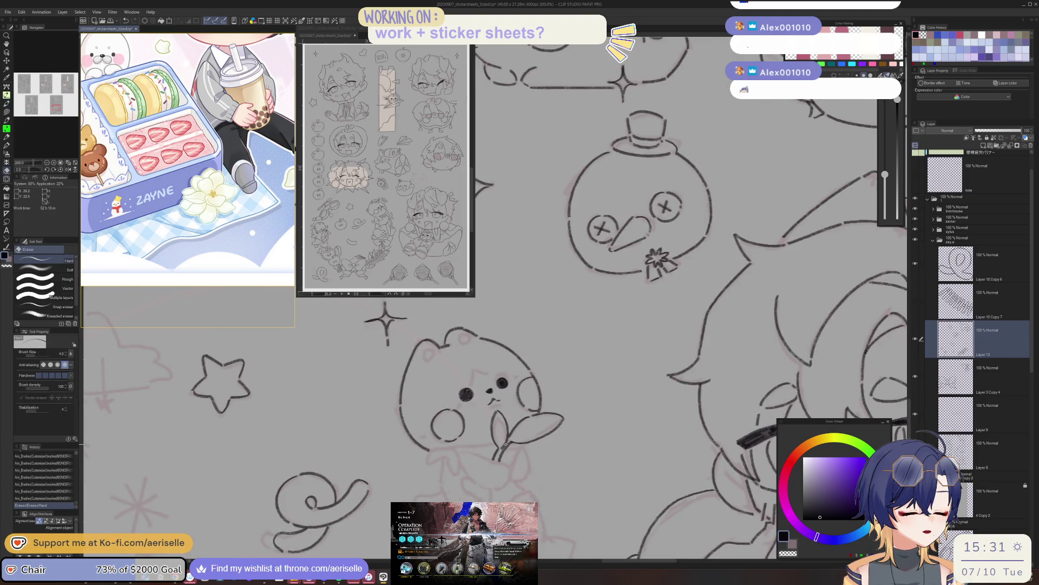
pyautogui.press(']')
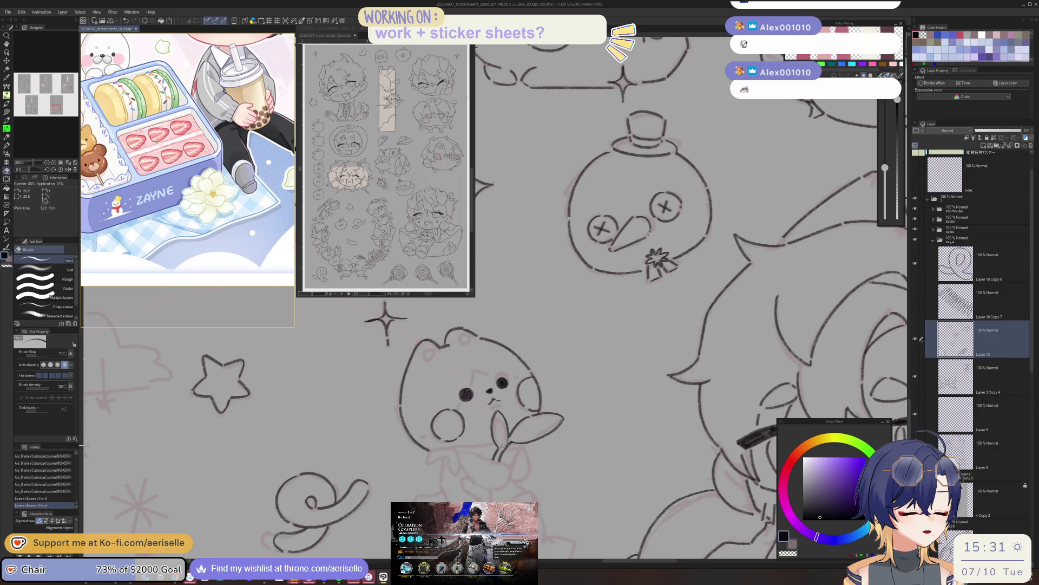
pyautogui.press('p')
pyautogui.moveTo(511, 440); pyautogui.dragTo(507, 452)
pyautogui.press('h')
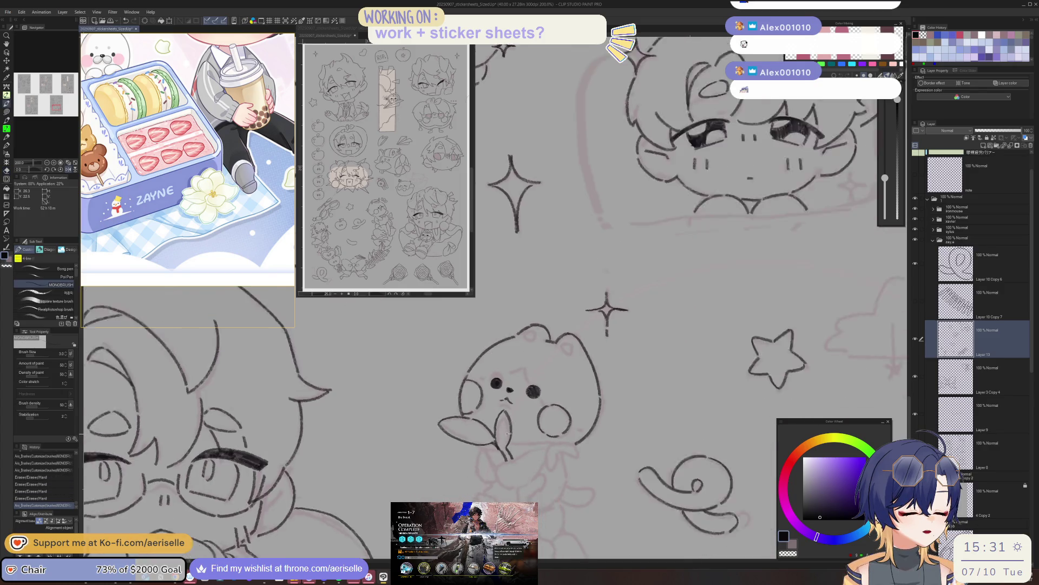
pyautogui.scroll(1, 567, 344)
pyautogui.scroll(1, 568, 344)
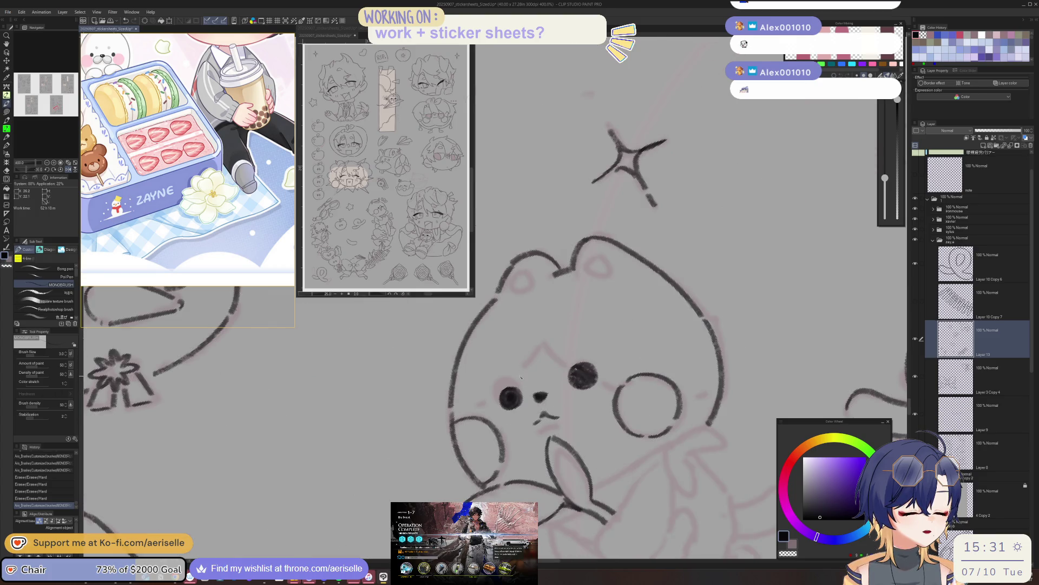
pyautogui.moveTo(537, 352)
pyautogui.mouseDown()
pyautogui.moveTo(525, 393)
pyautogui.moveTo(563, 433)
pyautogui.mouseUp()
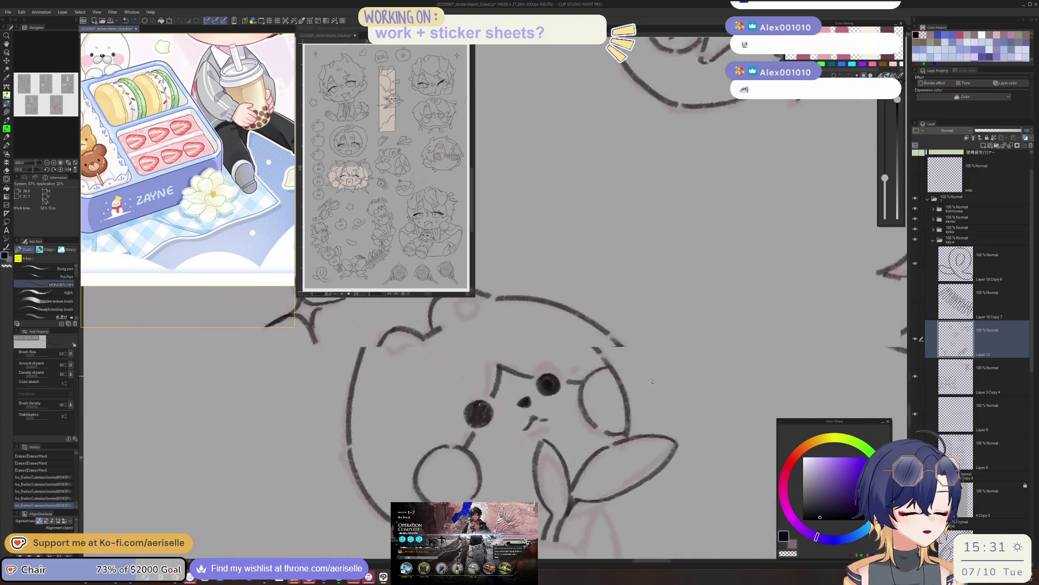
pyautogui.moveTo(522, 405); pyautogui.dragTo(605, 425)
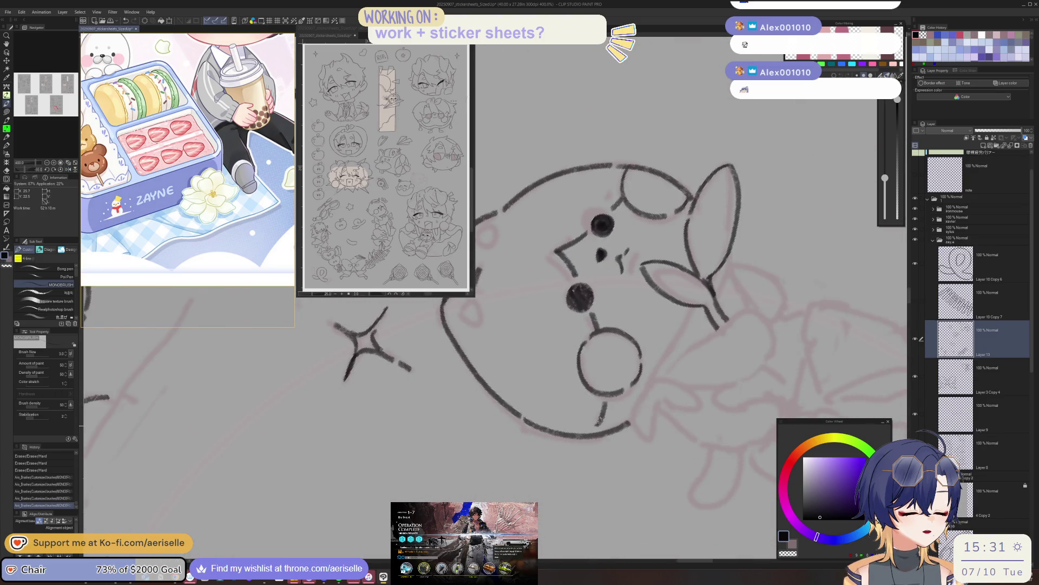
# Ink the two lines of the leafy stem in the bear's paws and start the neck bow.
pyautogui.moveTo(571, 345)
pyautogui.mouseDown()
pyautogui.moveTo(531, 375)
pyautogui.moveTo(525, 395)
pyautogui.moveTo(544, 386)
pyautogui.mouseUp()
pyautogui.press('h')
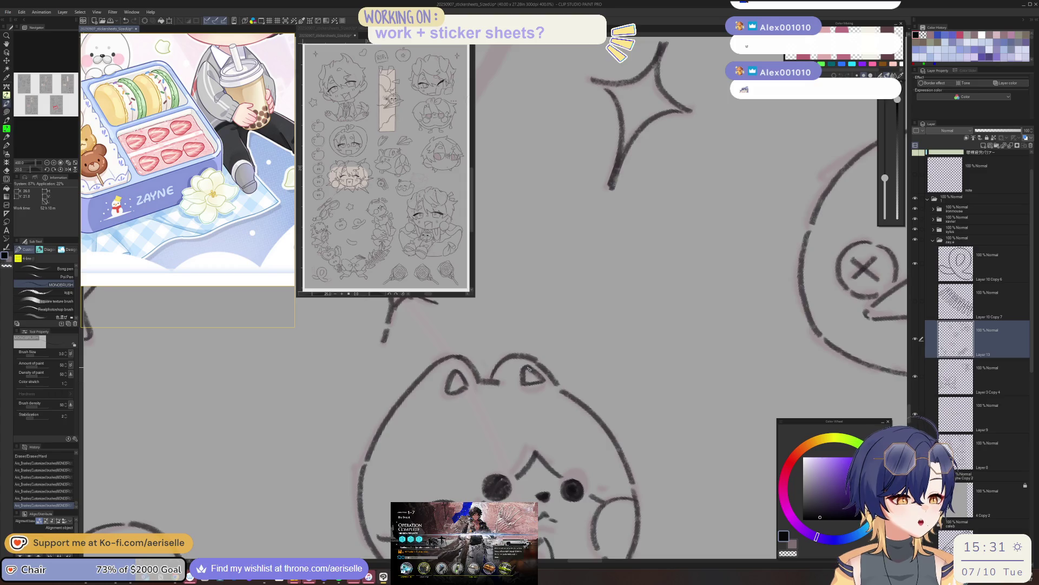
pyautogui.press('h')
pyautogui.hotkey('ctrl', 'alt', '0')
pyautogui.scroll(5, 595, 379)
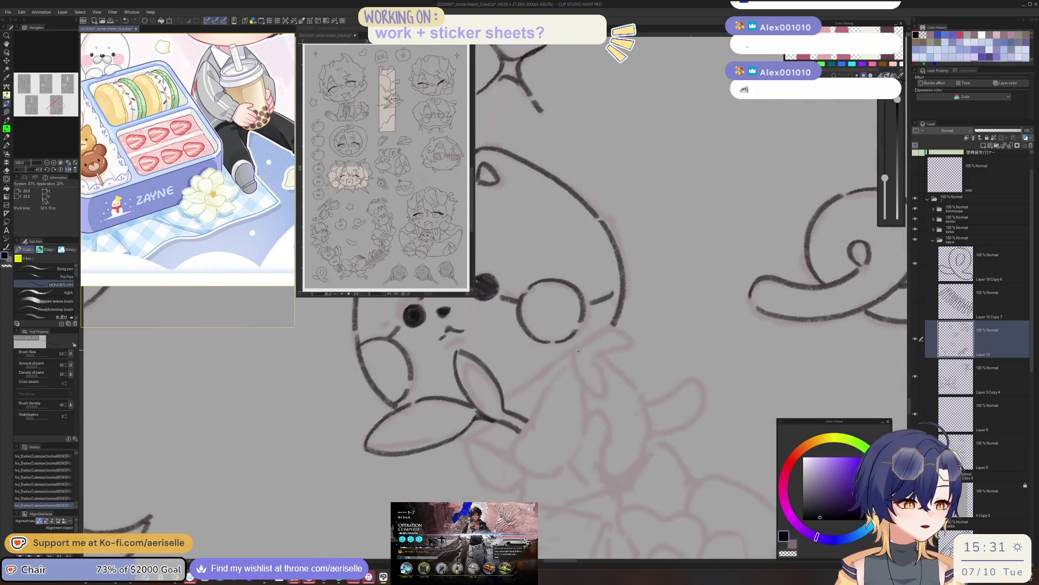
pyautogui.moveTo(544, 380); pyautogui.dragTo(551, 435)
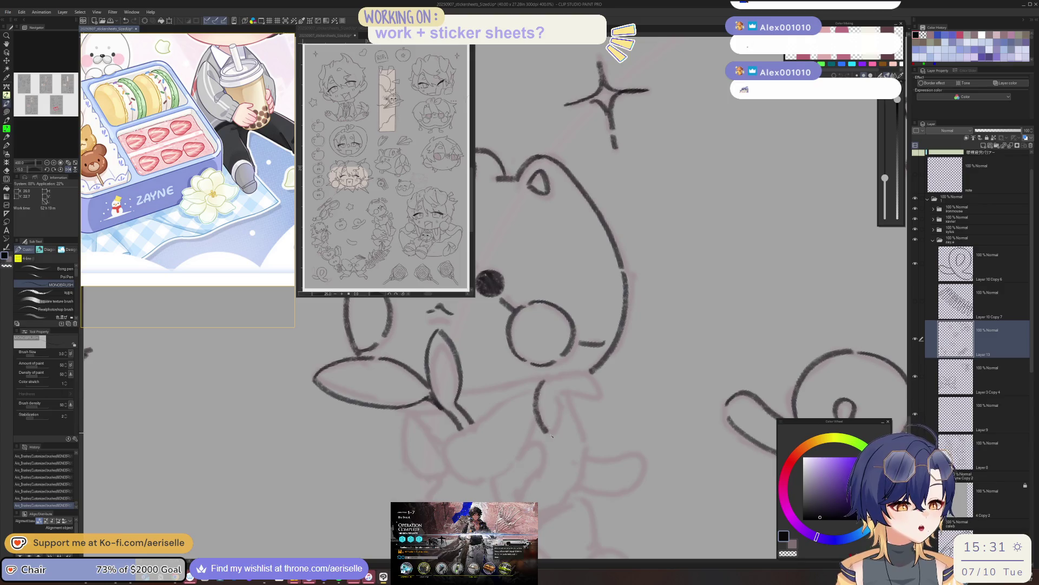
pyautogui.moveTo(554, 387); pyautogui.dragTo(558, 436)
pyautogui.moveTo(556, 370)
pyautogui.mouseDown()
pyautogui.moveTo(568, 387)
pyautogui.moveTo(568, 437)
pyautogui.mouseUp()
# Ink the bow's hanging curve, a line near the bow, and lines by the ear and left side.
pyautogui.press('^')
pyautogui.press('-')
pyautogui.press('-')
pyautogui.press('-')
pyautogui.moveTo(591, 303); pyautogui.dragTo(557, 360)
pyautogui.press('-')
pyautogui.press('-')
pyautogui.press('-')
pyautogui.press('-')
pyautogui.press('-')
pyautogui.press('-')
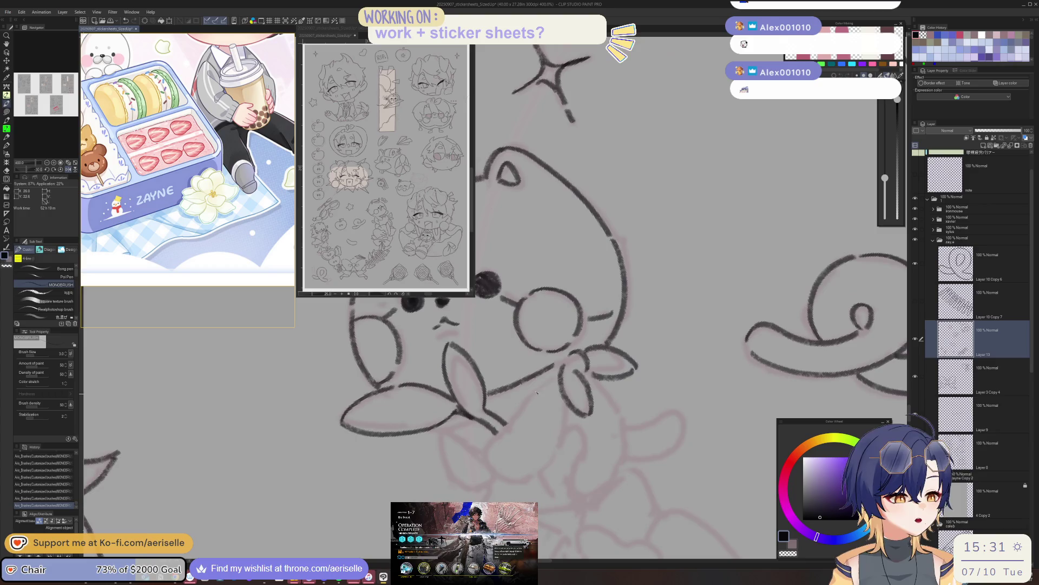
pyautogui.moveTo(533, 397); pyautogui.dragTo(523, 484)
pyautogui.press('-')
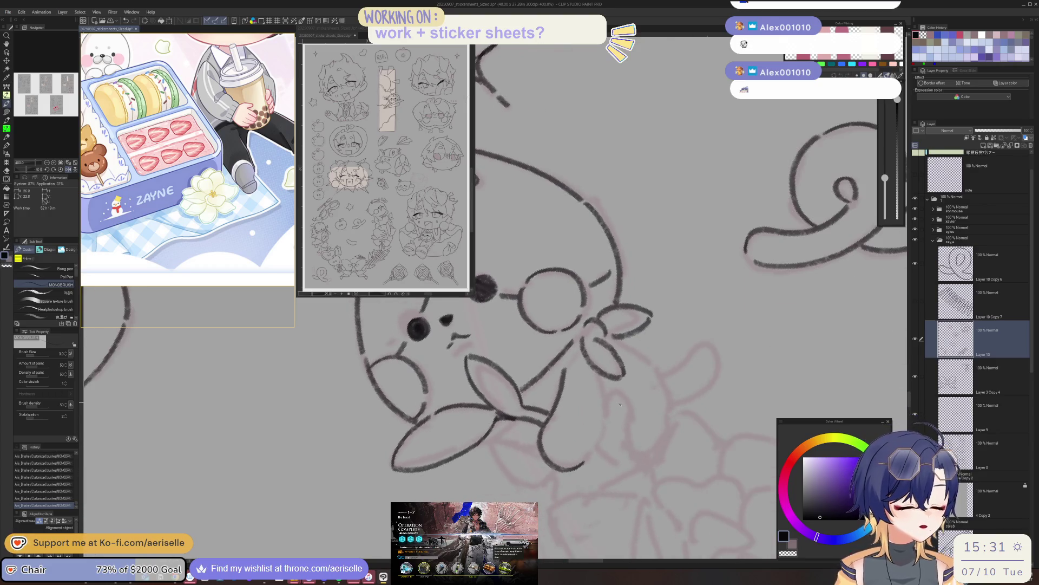
pyautogui.moveTo(603, 382); pyautogui.dragTo(593, 450)
pyautogui.press('-')
pyautogui.moveTo(391, 402); pyautogui.dragTo(424, 468)
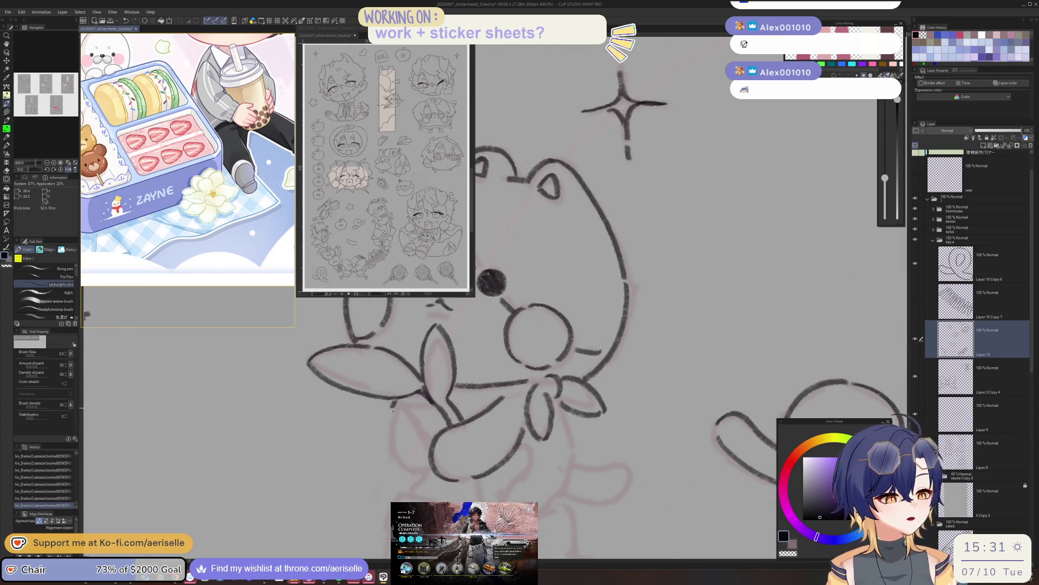
# Zoom and rotate the bear upright, then mirror the view to check its lineart.
pyautogui.hotkey('ctrl', '-')
pyautogui.hotkey('ctrl', '-')
pyautogui.hotkey('ctrl', '-')
pyautogui.hotkey('ctrl', '+')
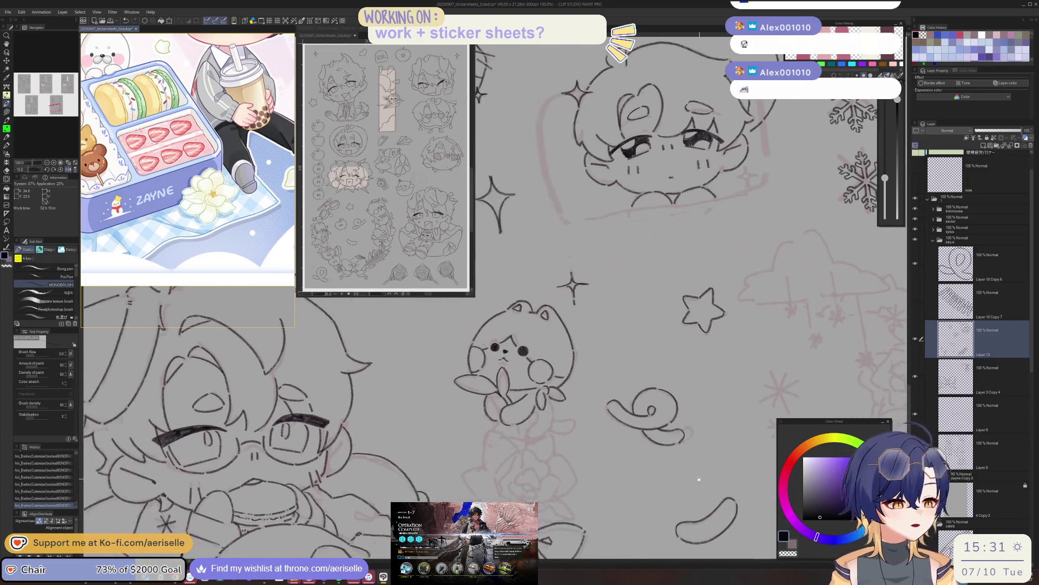
pyautogui.hotkey('ctrl', '+')
pyautogui.hotkey('ctrl', '+')
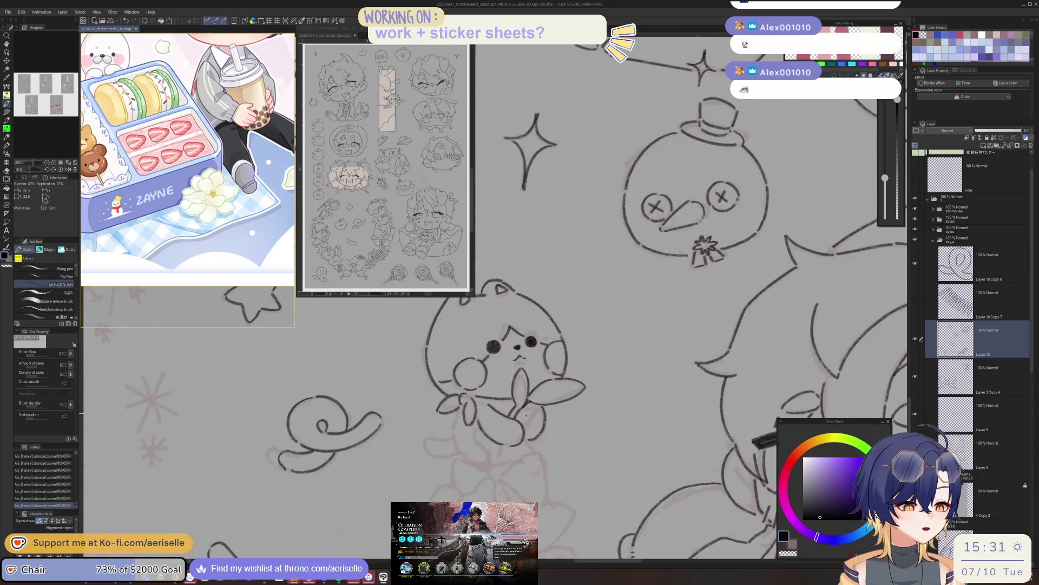
pyautogui.scroll(3, 510, 407)
pyautogui.press('-')
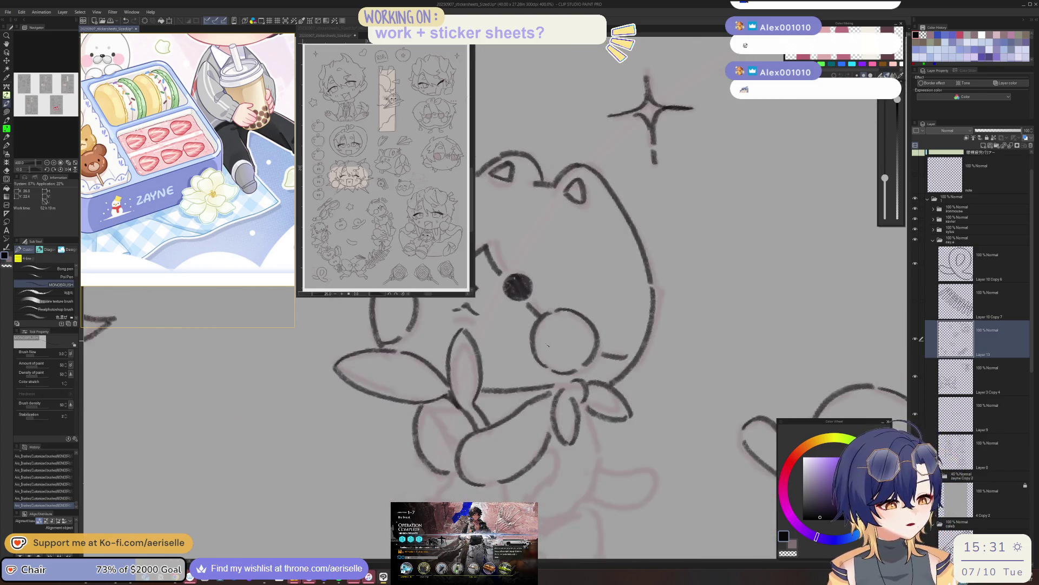
pyautogui.press('-')
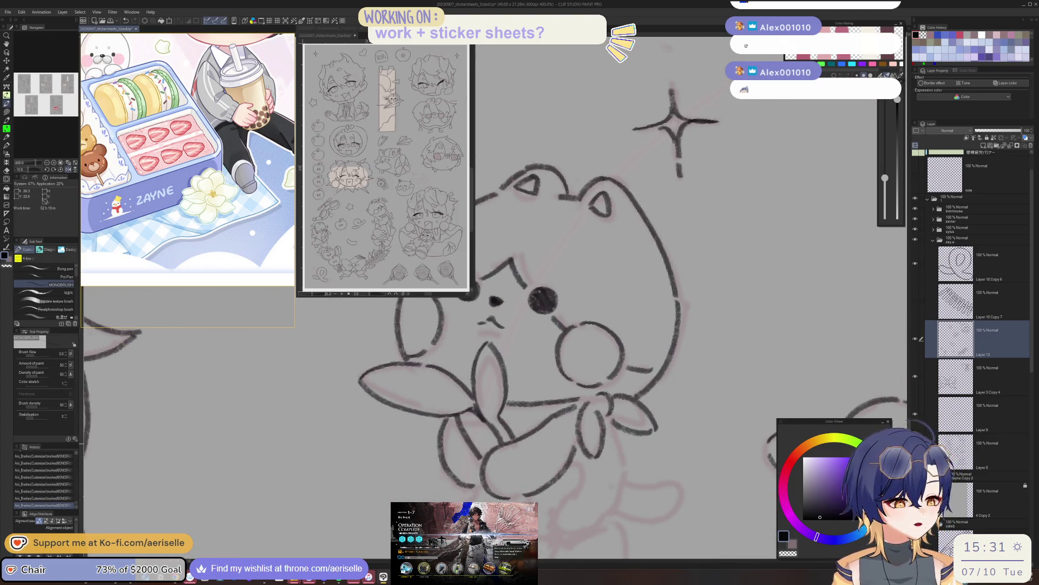
pyautogui.press('h')
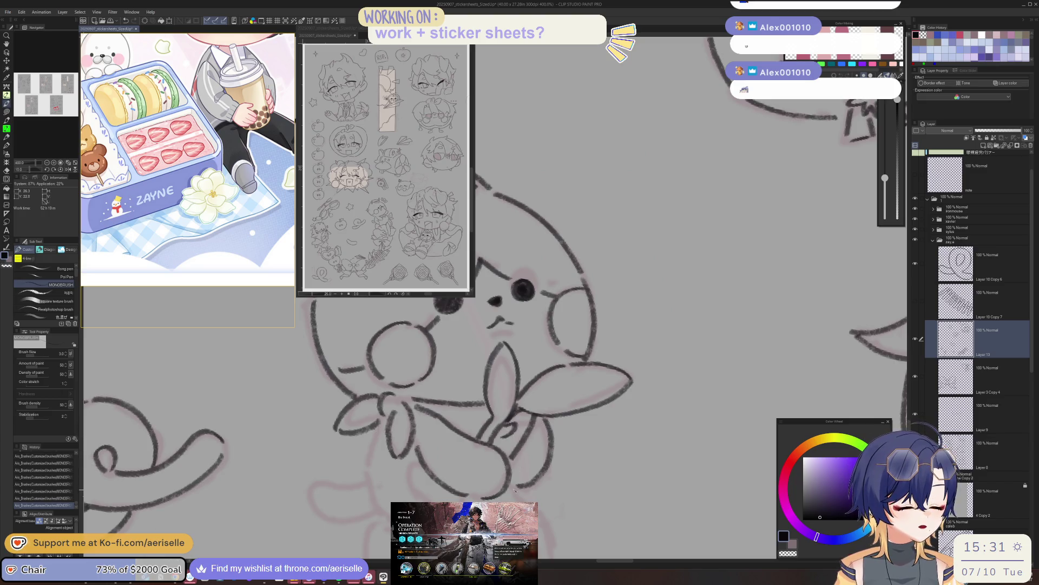
pyautogui.scroll(-1, 510, 411)
pyautogui.scroll(-1, 510, 411)
pyautogui.scroll(-1, 510, 411)
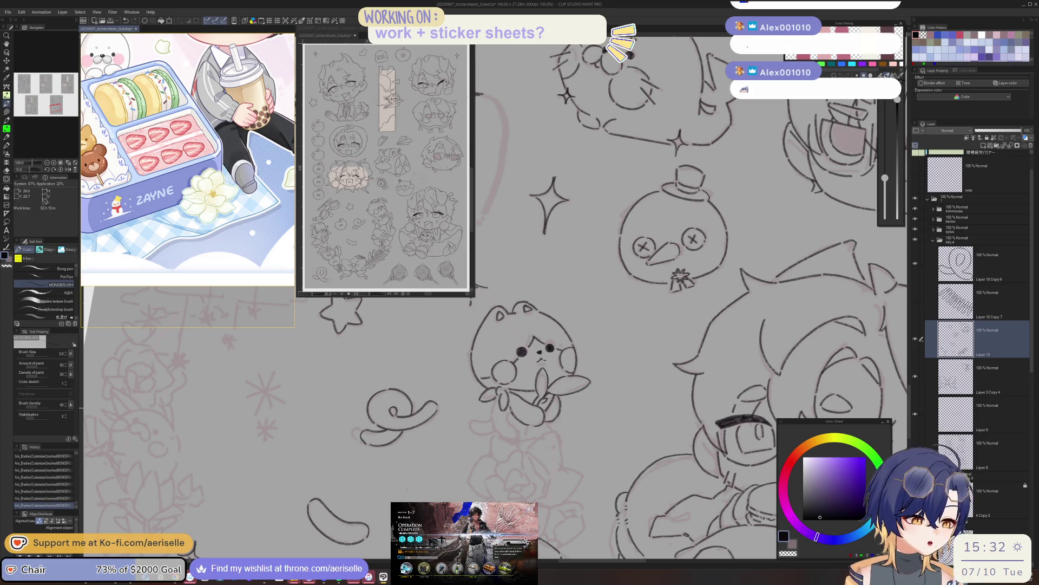
pyautogui.scroll(1, 522, 427)
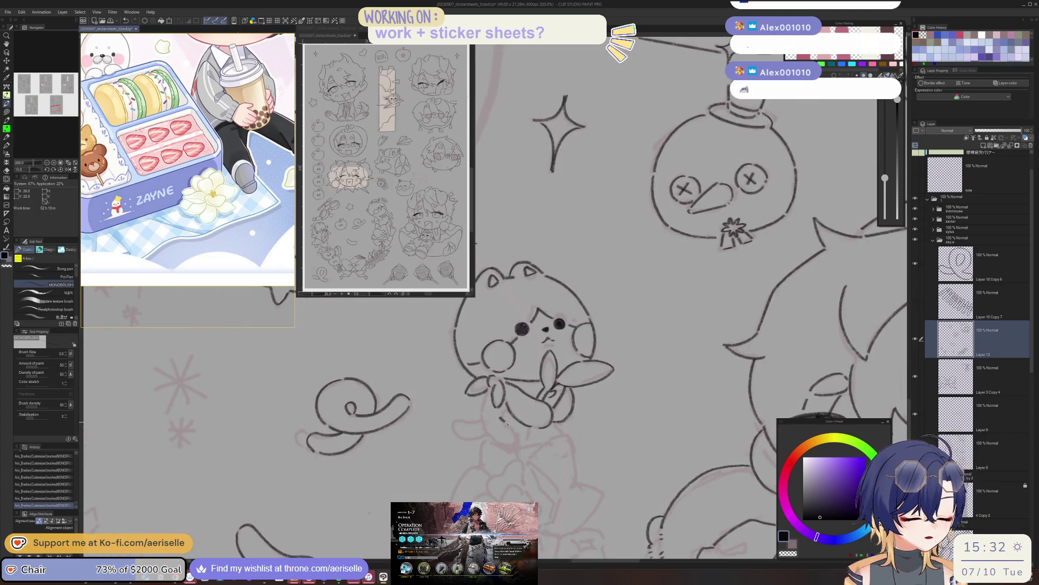
pyautogui.press('h')
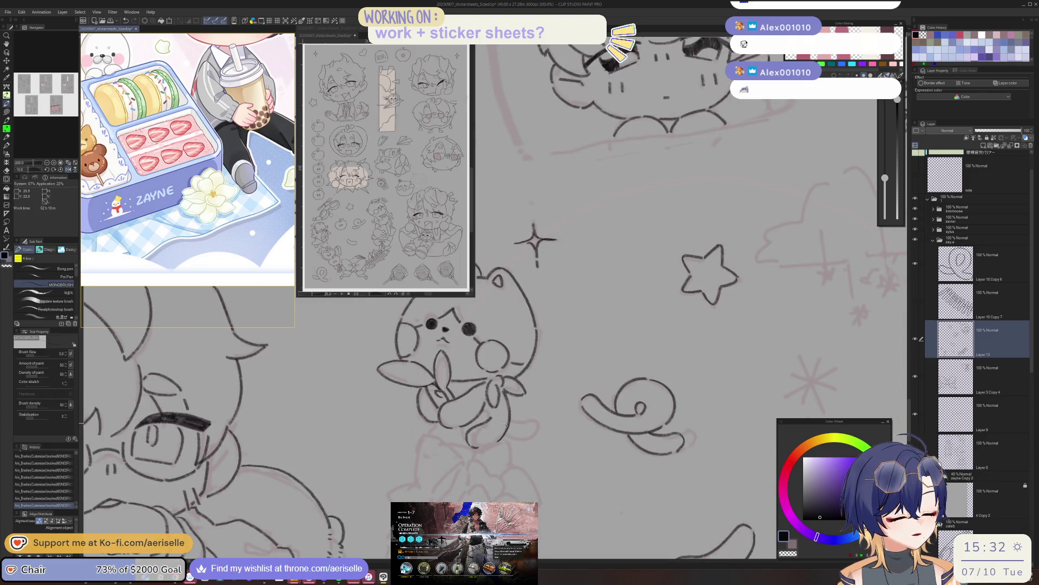
# Finish the bear with a curved line below its bow and a short outline stroke.
pyautogui.press('h')
pyautogui.hotkey('ctrl', 'z')
pyautogui.hotkey('ctrl', 'y')
pyautogui.moveTo(451, 413); pyautogui.dragTo(490, 439)
pyautogui.scroll(2, 446, 394)
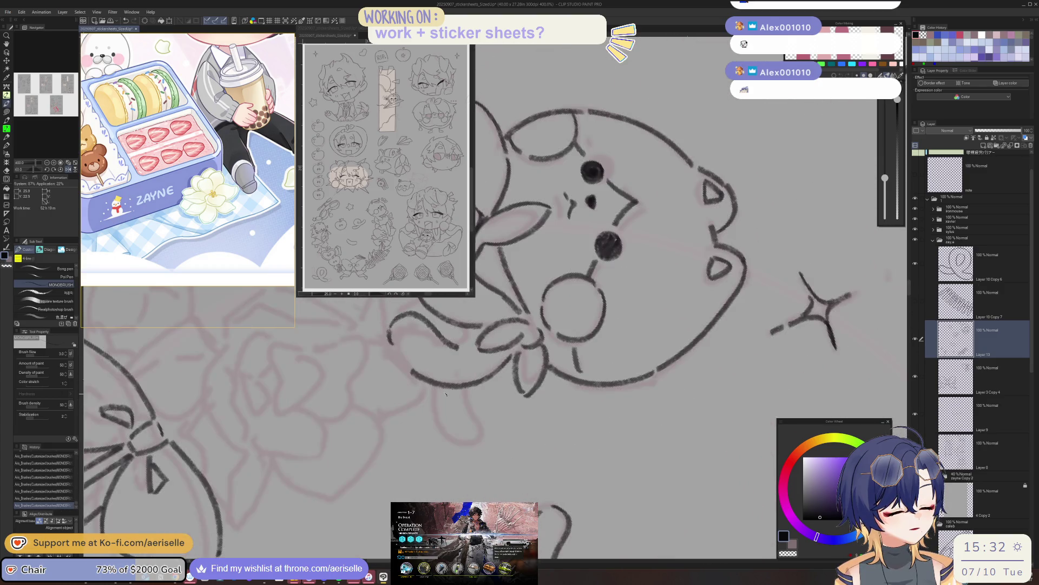
pyautogui.moveTo(439, 403); pyautogui.dragTo(468, 430)
pyautogui.moveTo(463, 387); pyautogui.dragTo(487, 451)
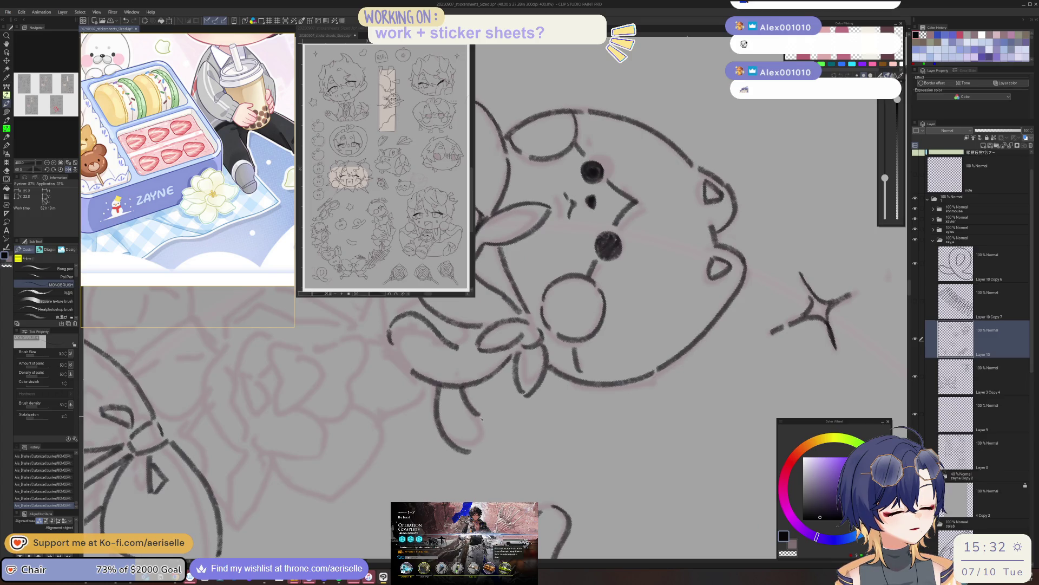
# Ink the rose's first petal curves and its arched centre petal, undoing misstrokes.
pyautogui.press('h')
pyautogui.moveTo(587, 491)
pyautogui.mouseDown()
pyautogui.moveTo(575, 379)
pyautogui.moveTo(514, 435)
pyautogui.mouseUp()
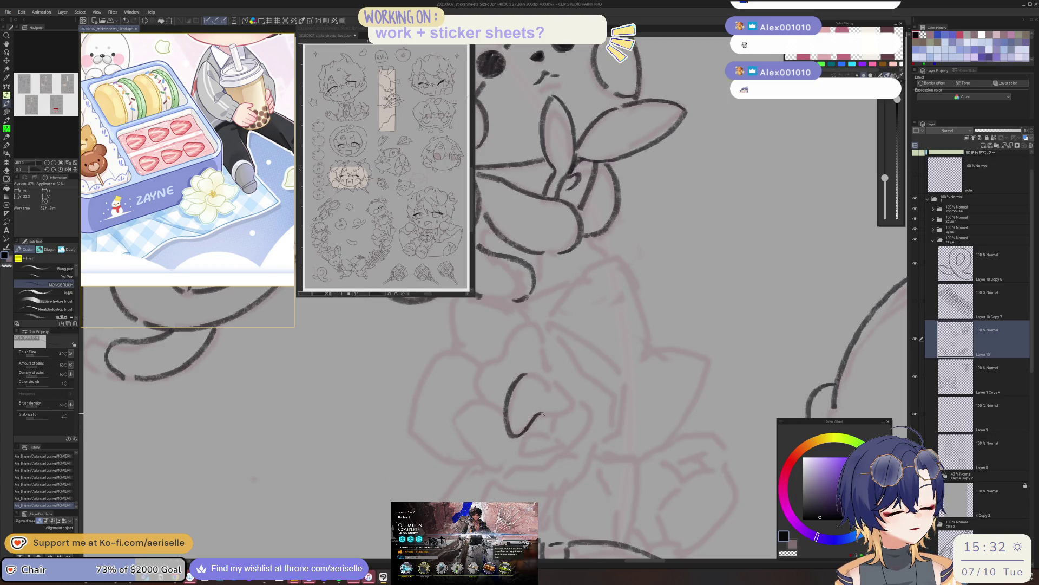
pyautogui.moveTo(528, 373)
pyautogui.mouseDown()
pyautogui.moveTo(569, 401)
pyautogui.moveTo(611, 372)
pyautogui.moveTo(612, 388)
pyautogui.mouseUp()
pyautogui.hotkey('ctrl', 'z')
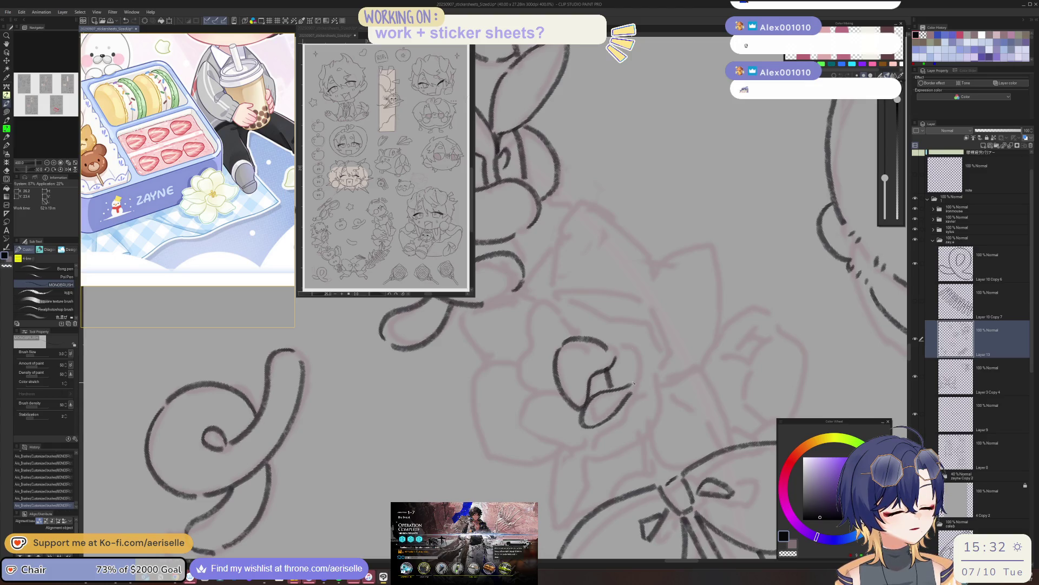
pyautogui.moveTo(592, 331)
pyautogui.mouseDown()
pyautogui.moveTo(617, 324)
pyautogui.moveTo(637, 374)
pyautogui.mouseUp()
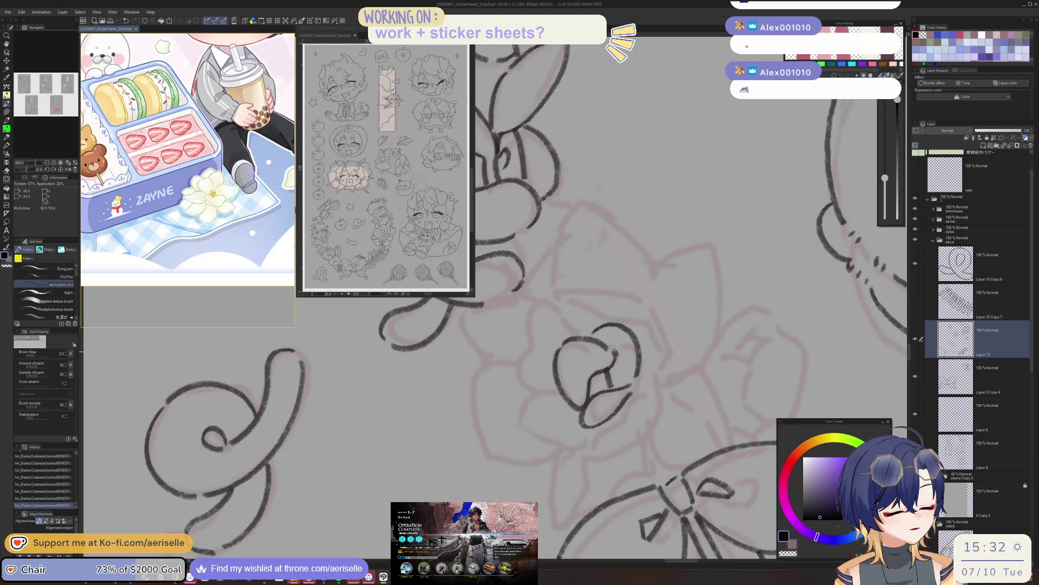
pyautogui.moveTo(538, 297)
pyautogui.mouseDown()
pyautogui.moveTo(528, 392)
pyautogui.moveTo(535, 371)
pyautogui.moveTo(475, 339)
pyautogui.moveTo(548, 371)
pyautogui.mouseUp()
pyautogui.hotkey('ctrl', 'z')
# Ink the rose's left and right petal edges, mirroring the view to check them.
pyautogui.moveTo(467, 349); pyautogui.dragTo(477, 386)
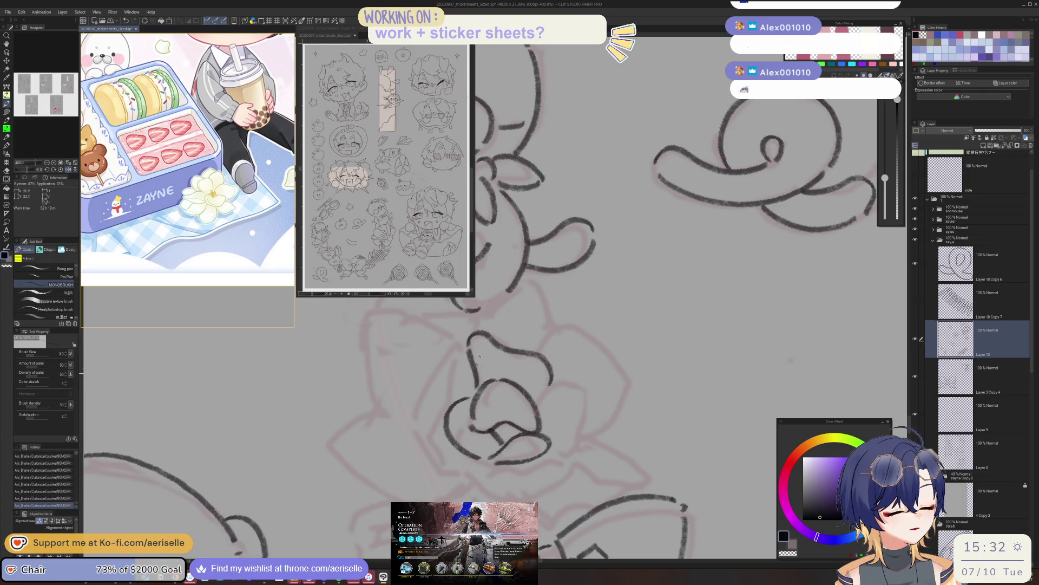
pyautogui.moveTo(459, 350); pyautogui.dragTo(442, 461)
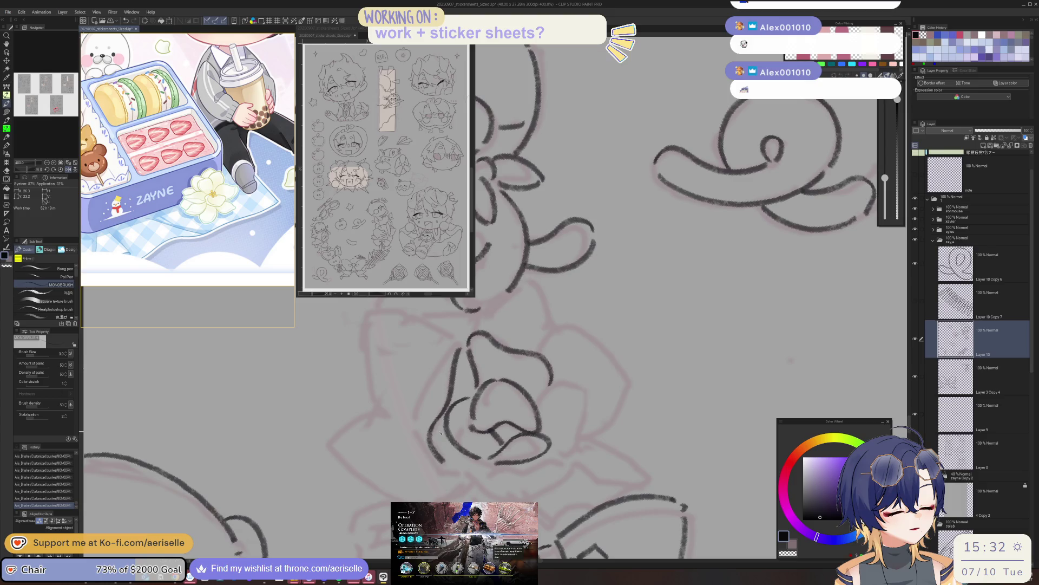
pyautogui.moveTo(458, 344); pyautogui.dragTo(431, 448)
pyautogui.press('h')
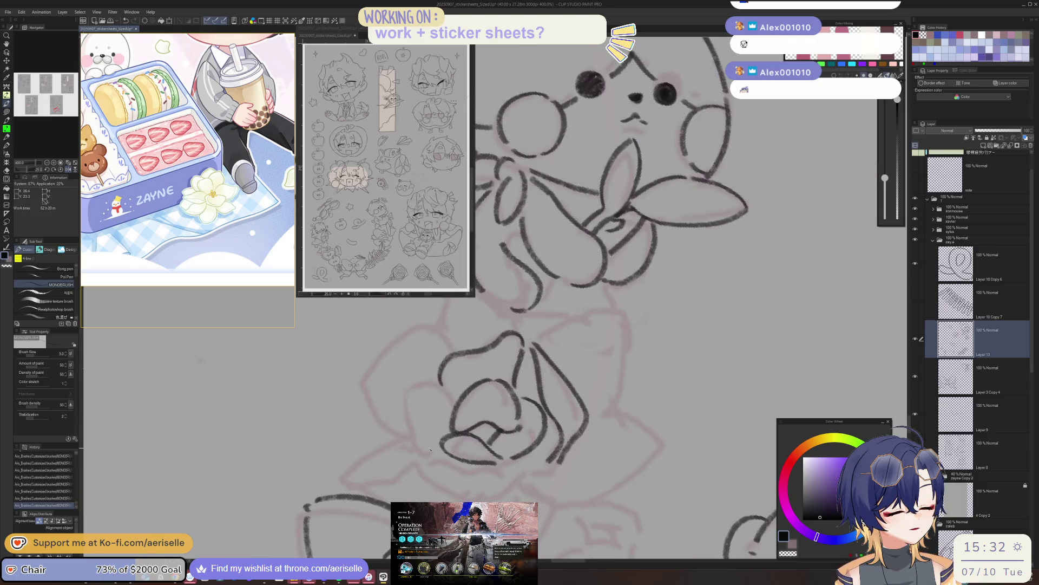
pyautogui.hotkey('ctrl', 'z')
pyautogui.moveTo(543, 349)
pyautogui.mouseDown()
pyautogui.moveTo(577, 425)
pyautogui.moveTo(576, 448)
pyautogui.moveTo(557, 471)
pyautogui.mouseUp()
pyautogui.press('h')
# Redraw the curved strokes below the rose and re-ink its left edge.
pyautogui.press('-')
pyautogui.press('-')
pyautogui.press('-')
pyautogui.press('-')
pyautogui.press('-')
pyautogui.press('-')
pyautogui.moveTo(586, 407)
pyautogui.mouseDown()
pyautogui.moveTo(452, 455)
pyautogui.moveTo(490, 476)
pyautogui.mouseUp()
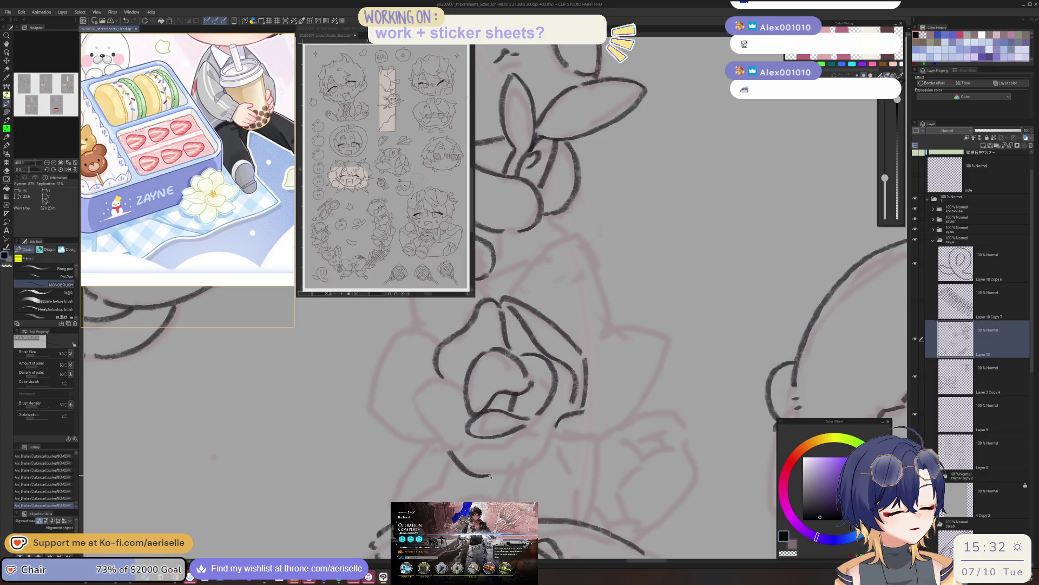
pyautogui.hotkey('ctrl', 'z')
pyautogui.moveTo(451, 448); pyautogui.dragTo(498, 475)
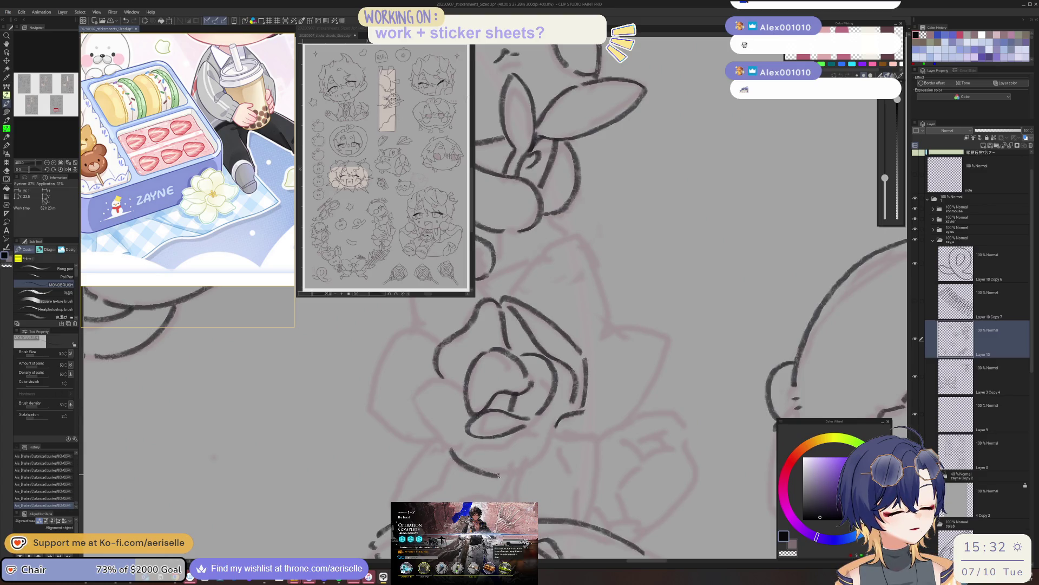
pyautogui.hotkey('ctrl', 'z')
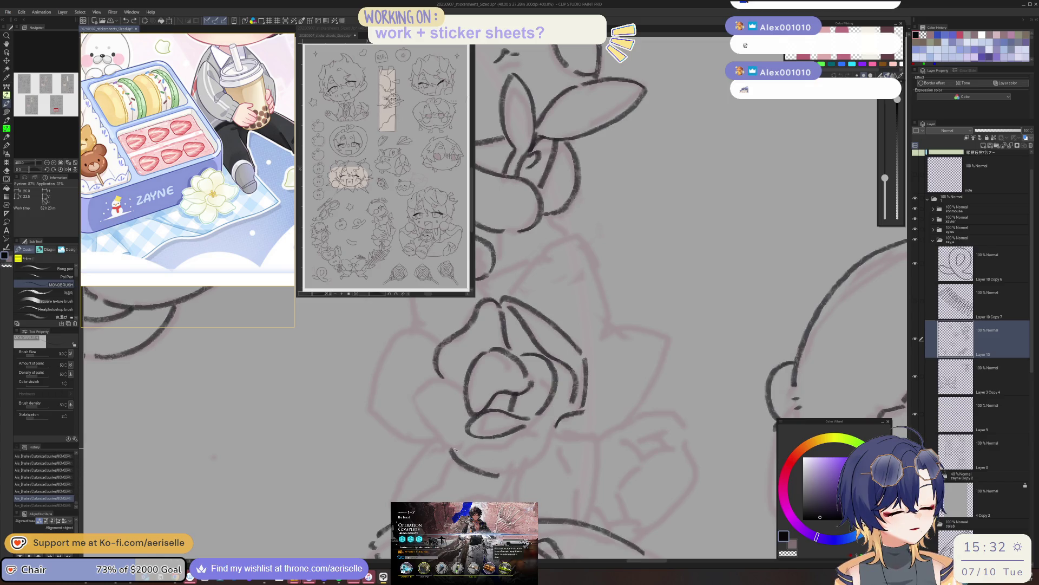
pyautogui.moveTo(465, 451)
pyautogui.mouseDown()
pyautogui.moveTo(492, 458)
pyautogui.moveTo(500, 445)
pyautogui.mouseUp()
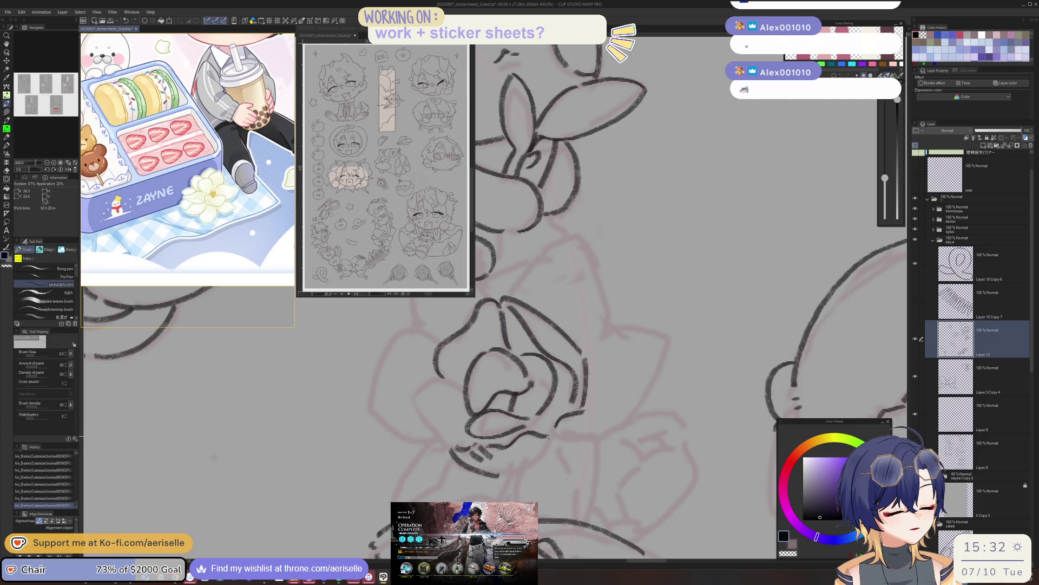
pyautogui.moveTo(418, 391); pyautogui.dragTo(452, 443)
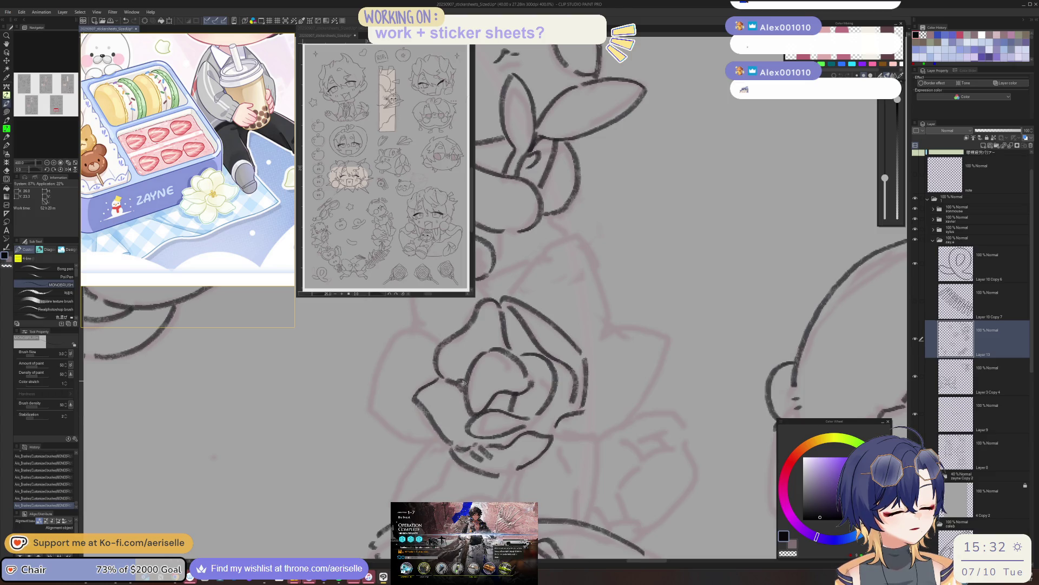
pyautogui.scroll(-2, 463, 382)
pyautogui.scroll(-1, 541, 406)
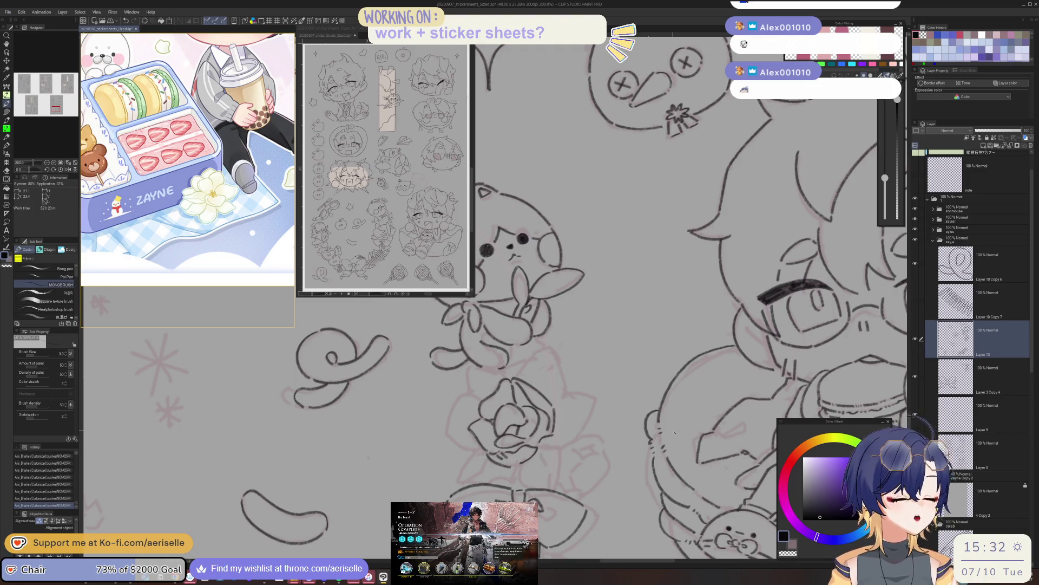
pyautogui.scroll(4, 538, 342)
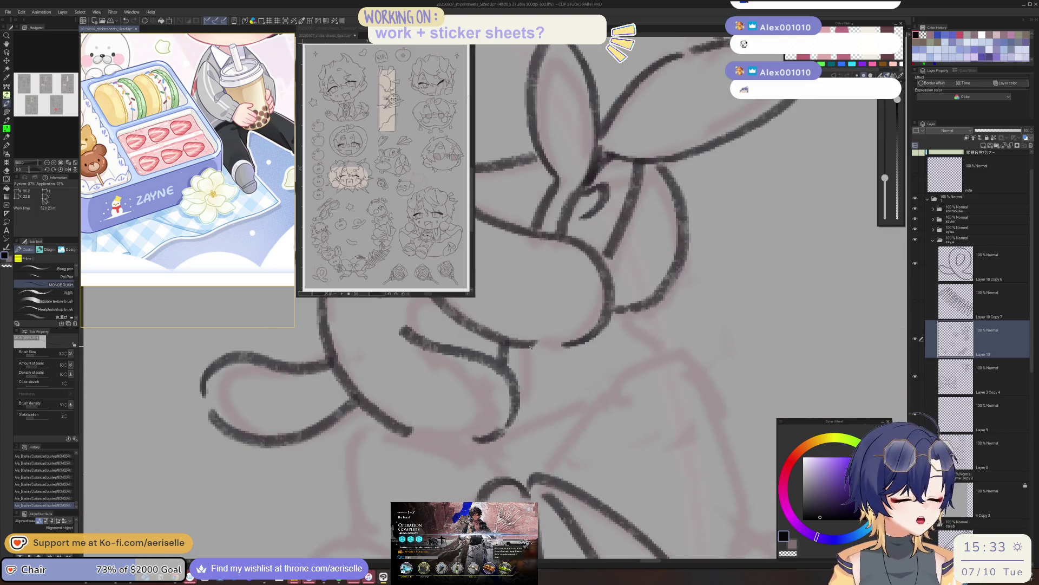
# Ink the pointed leaf's upper edge, erase overlapping line ends, and add two short strokes.
pyautogui.press('-')
pyautogui.moveTo(557, 341)
pyautogui.mouseDown()
pyautogui.moveTo(722, 271)
pyautogui.moveTo(702, 322)
pyautogui.mouseUp()
pyautogui.press('e')
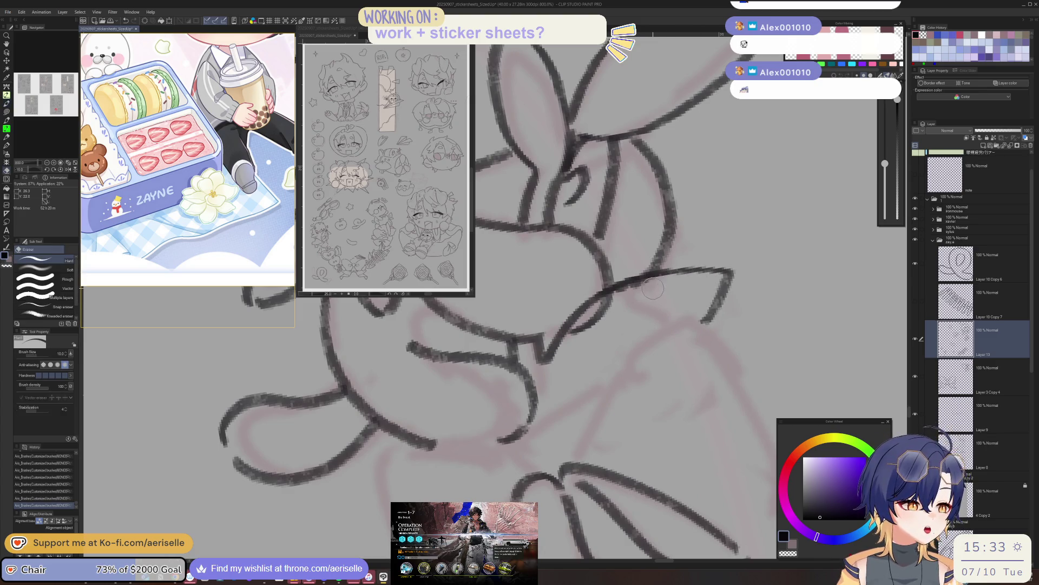
pyautogui.moveTo(611, 309); pyautogui.dragTo(571, 330)
pyautogui.scroll(-10, 650, 331)
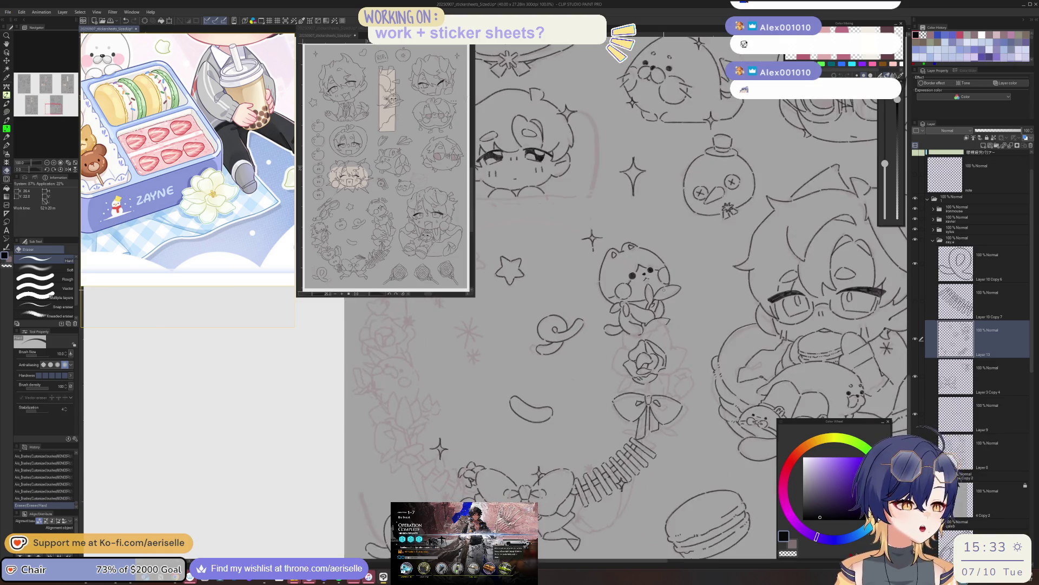
pyautogui.press('^')
pyautogui.scroll(5, 650, 331)
pyautogui.press('p')
pyautogui.moveTo(653, 337)
pyautogui.mouseDown()
pyautogui.moveTo(634, 331)
pyautogui.moveTo(631, 344)
pyautogui.mouseUp()
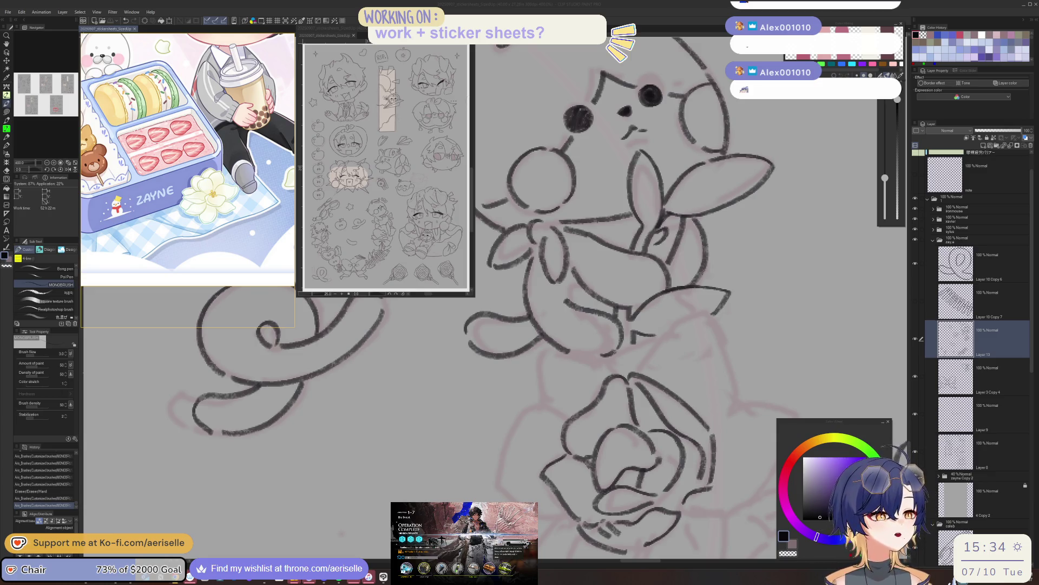
# Ink two curved petal edges on the rose's lower side, undoing a trial stroke.
pyautogui.moveTo(546, 352)
pyautogui.mouseDown()
pyautogui.moveTo(506, 495)
pyautogui.moveTo(706, 290)
pyautogui.mouseUp()
pyautogui.hotkey('ctrl', '@')
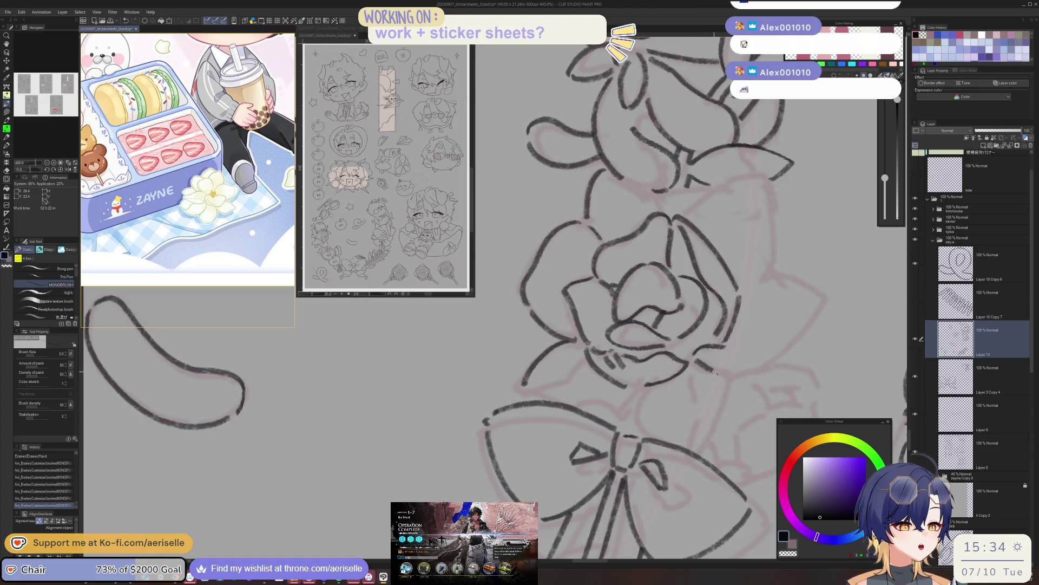
pyautogui.press('^')
pyautogui.press('^')
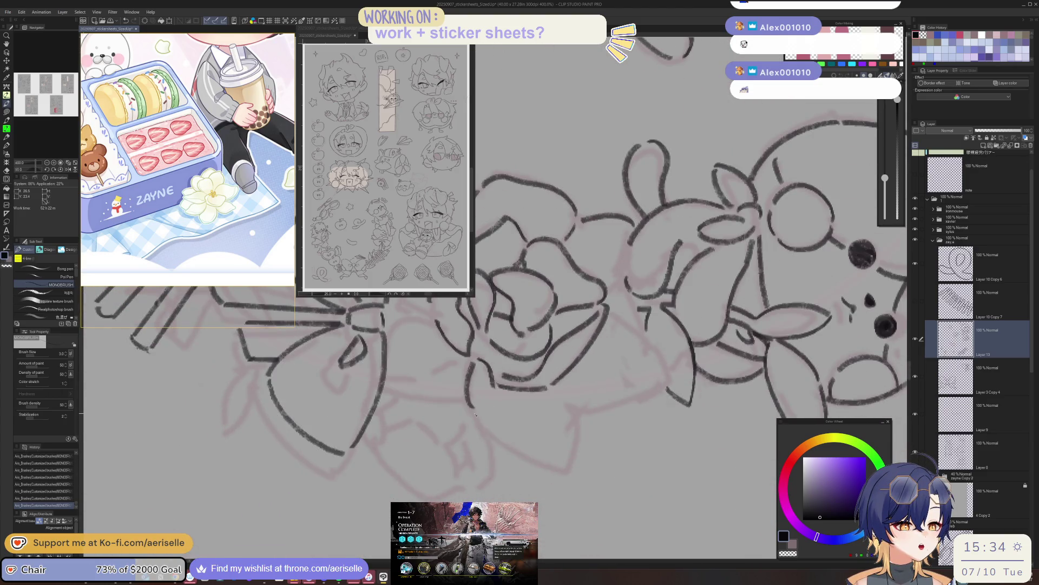
pyautogui.moveTo(475, 414); pyautogui.dragTo(549, 463)
pyautogui.hotkey('ctrl', 'z')
pyautogui.hotkey('ctrl', 'z')
pyautogui.moveTo(474, 363); pyautogui.dragTo(524, 455)
pyautogui.moveTo(482, 368); pyautogui.dragTo(552, 454)
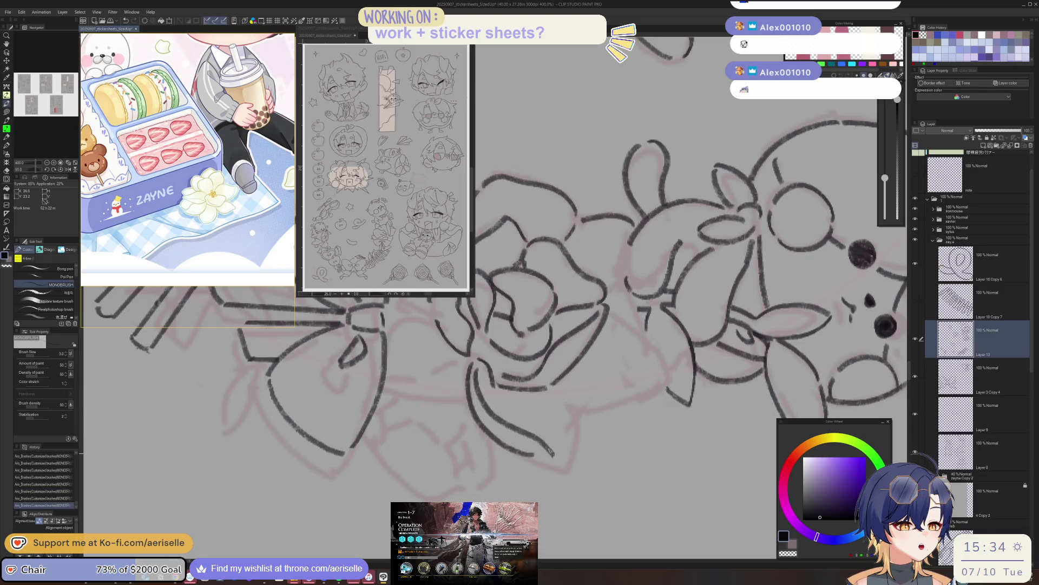
# Erase an overhanging line end and ink new petal curves on the rose.
pyautogui.press('-')
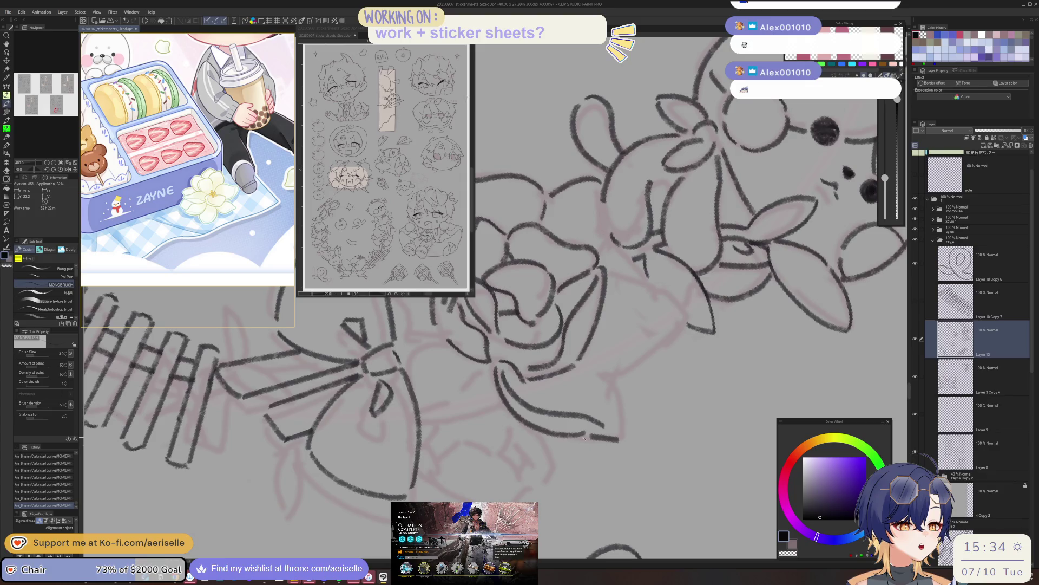
pyautogui.press('e')
pyautogui.moveTo(593, 432); pyautogui.dragTo(578, 426)
pyautogui.press('p')
pyautogui.moveTo(596, 372); pyautogui.dragTo(625, 423)
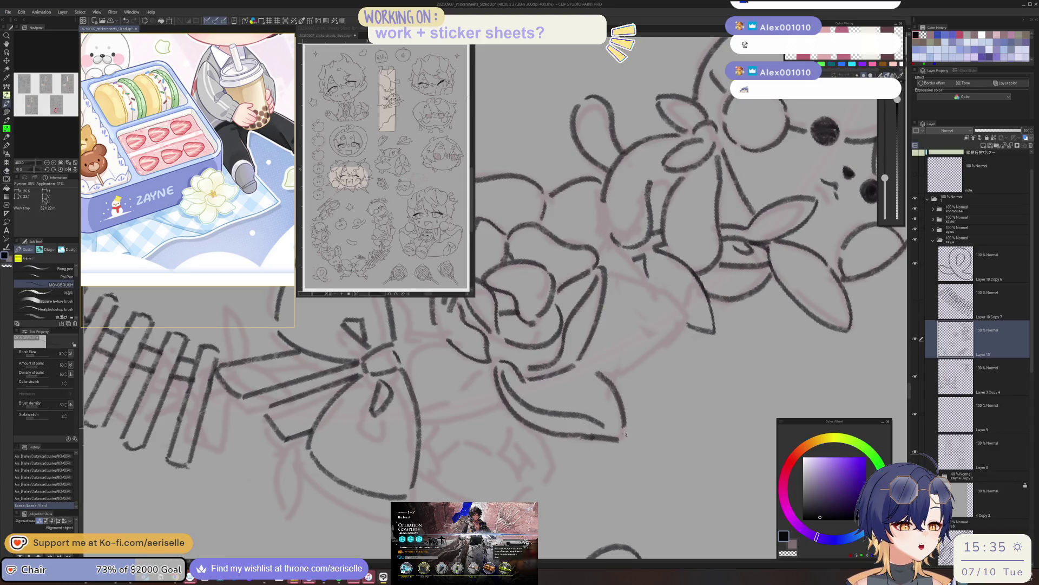
pyautogui.press('h')
pyautogui.moveTo(454, 357); pyautogui.dragTo(500, 410)
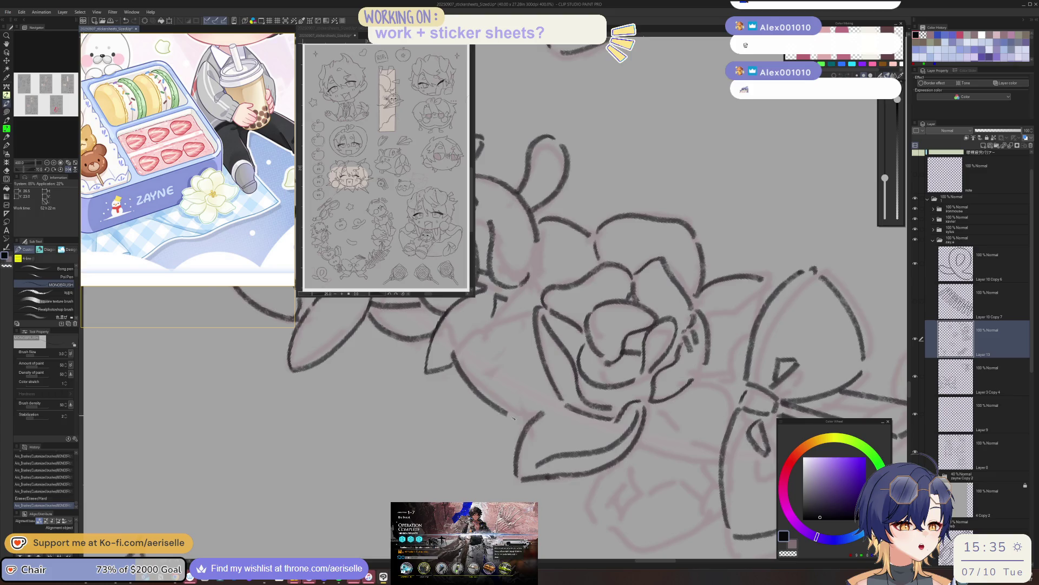
pyautogui.scroll(-3, 508, 415)
pyautogui.scroll(3, 660, 255)
# Ink the rose's lower-left petal edge and two short strokes at its bottom.
pyautogui.moveTo(539, 253)
pyautogui.mouseDown()
pyautogui.moveTo(517, 329)
pyautogui.moveTo(478, 388)
pyautogui.moveTo(578, 444)
pyautogui.mouseUp()
pyautogui.scroll(2, 515, 333)
pyautogui.hotkey('ctrl', 'z')
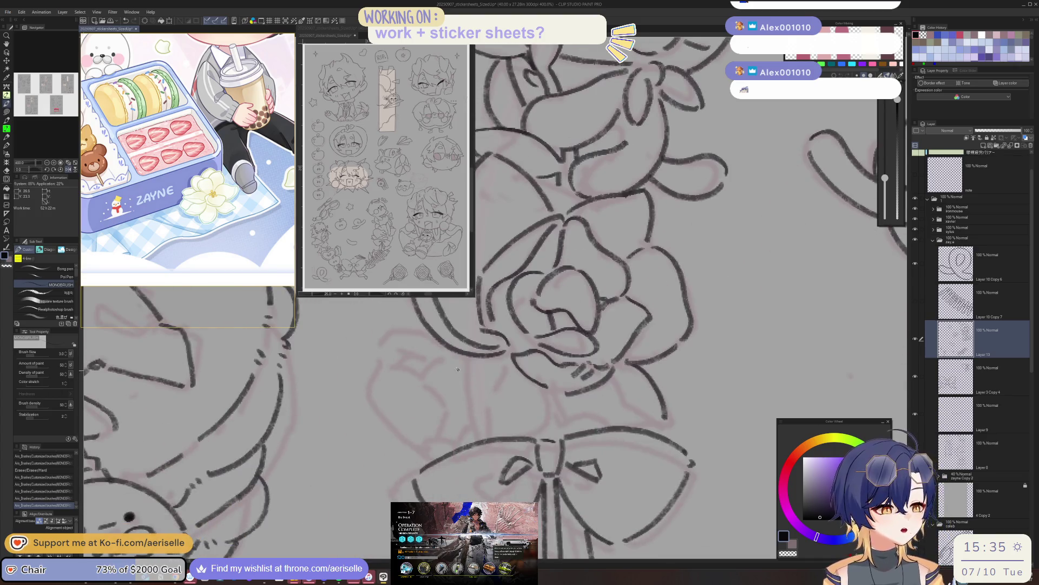
pyautogui.moveTo(496, 358); pyautogui.dragTo(487, 433)
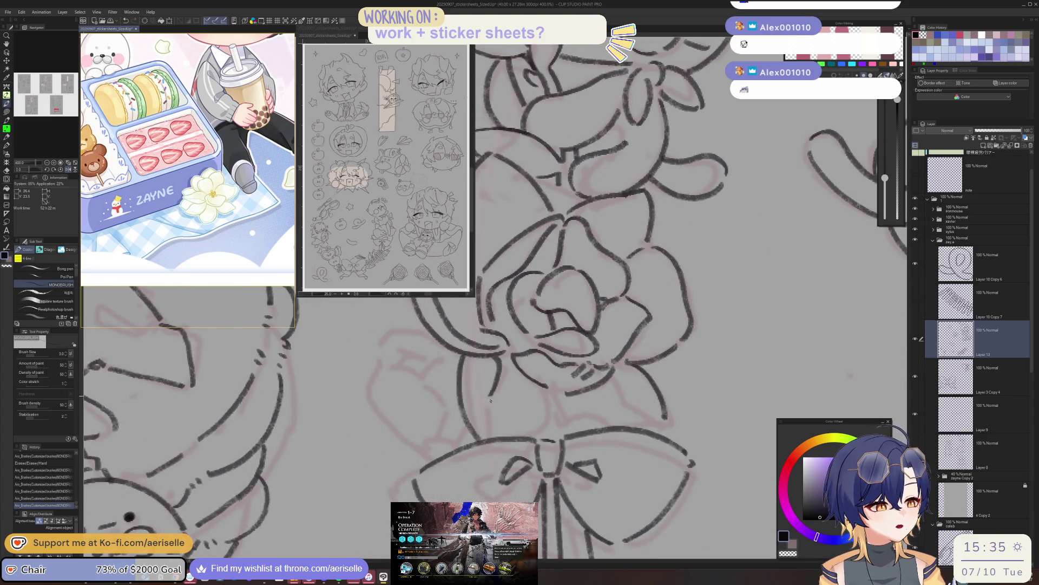
pyautogui.moveTo(548, 395)
pyautogui.mouseDown()
pyautogui.moveTo(541, 436)
pyautogui.moveTo(504, 426)
pyautogui.mouseUp()
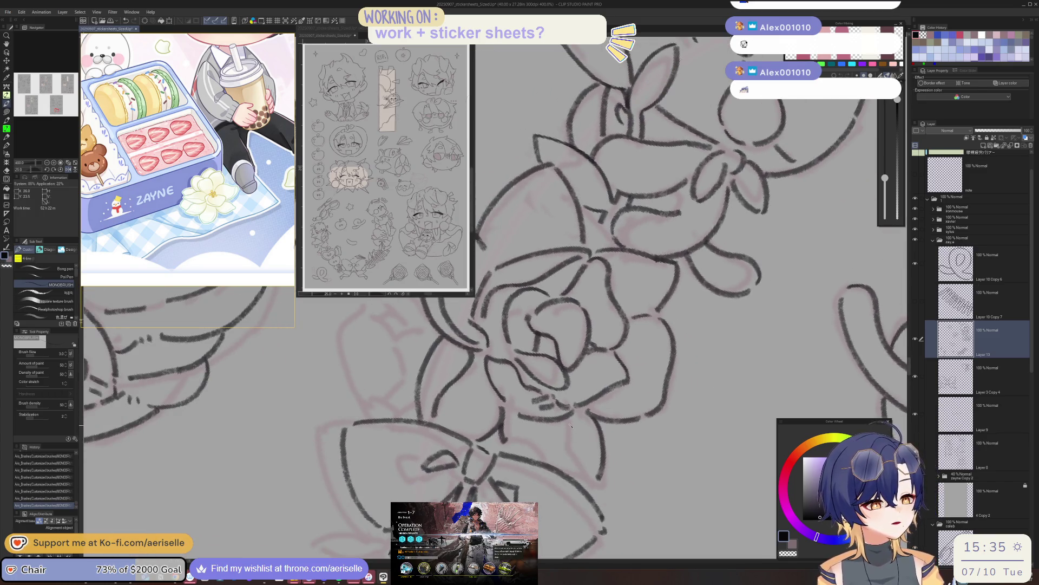
pyautogui.moveTo(566, 419)
pyautogui.mouseDown()
pyautogui.moveTo(587, 479)
pyautogui.moveTo(642, 368)
pyautogui.moveTo(543, 512)
pyautogui.mouseUp()
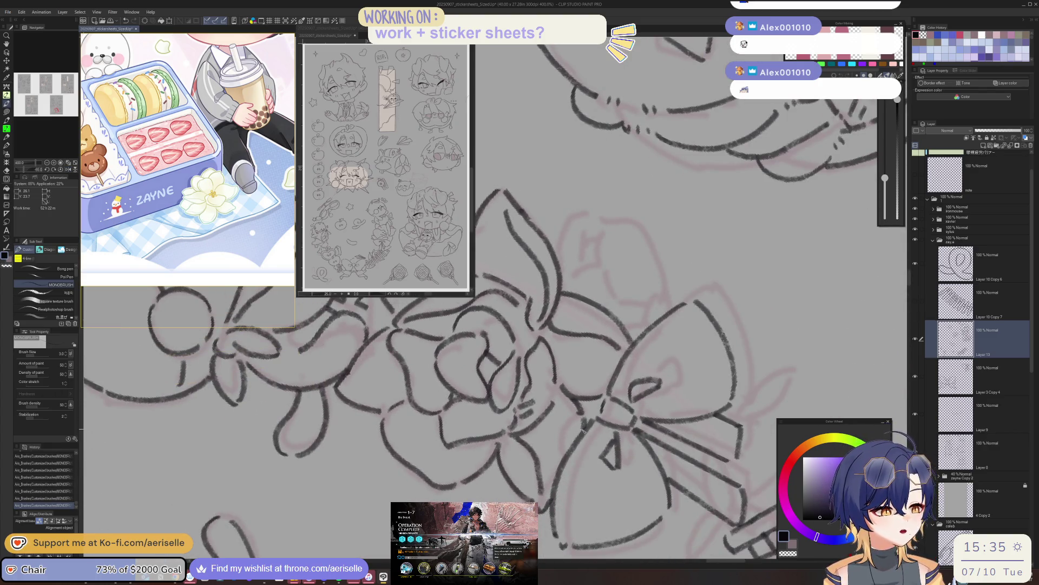
pyautogui.scroll(-3, 583, 430)
pyautogui.scroll(-2, 583, 429)
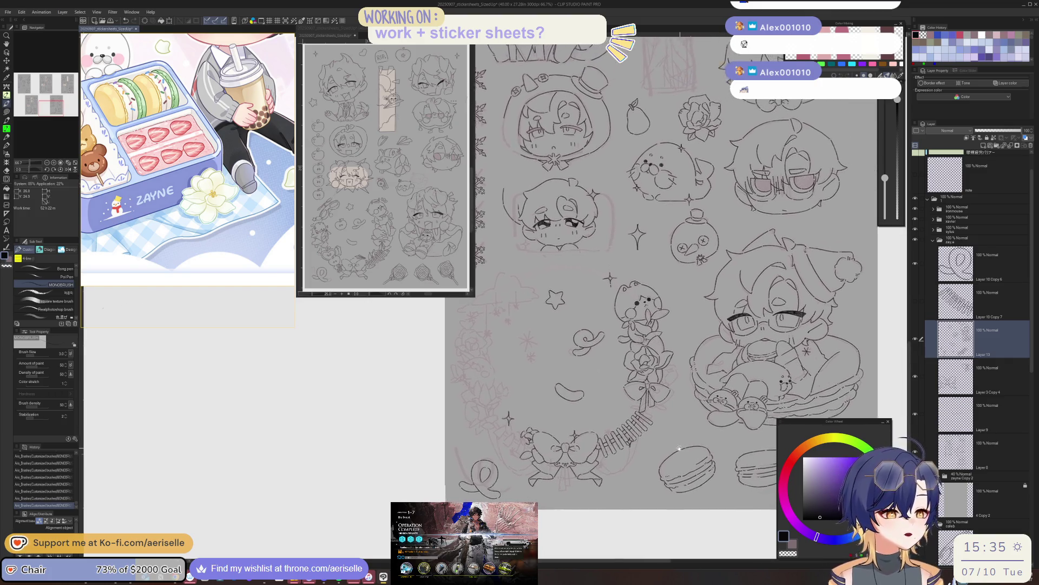
# Ink a curved and an arched petal on the rose's right side and clean a stray mark.
pyautogui.scroll(5, 664, 368)
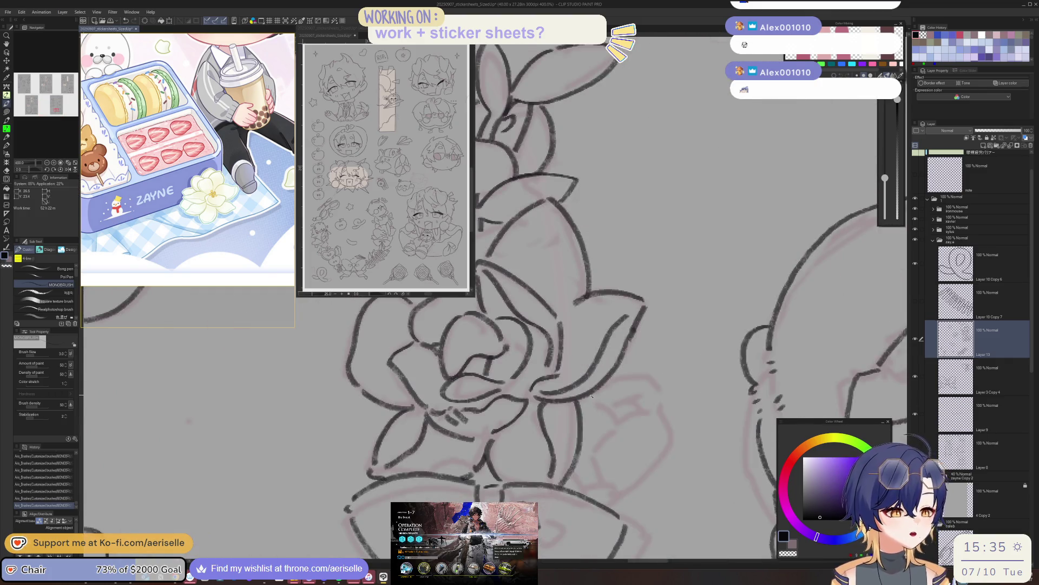
pyautogui.moveTo(596, 396)
pyautogui.mouseDown()
pyautogui.moveTo(616, 423)
pyautogui.moveTo(589, 488)
pyautogui.mouseUp()
pyautogui.moveTo(614, 379)
pyautogui.mouseDown()
pyautogui.moveTo(644, 374)
pyautogui.moveTo(658, 401)
pyautogui.mouseUp()
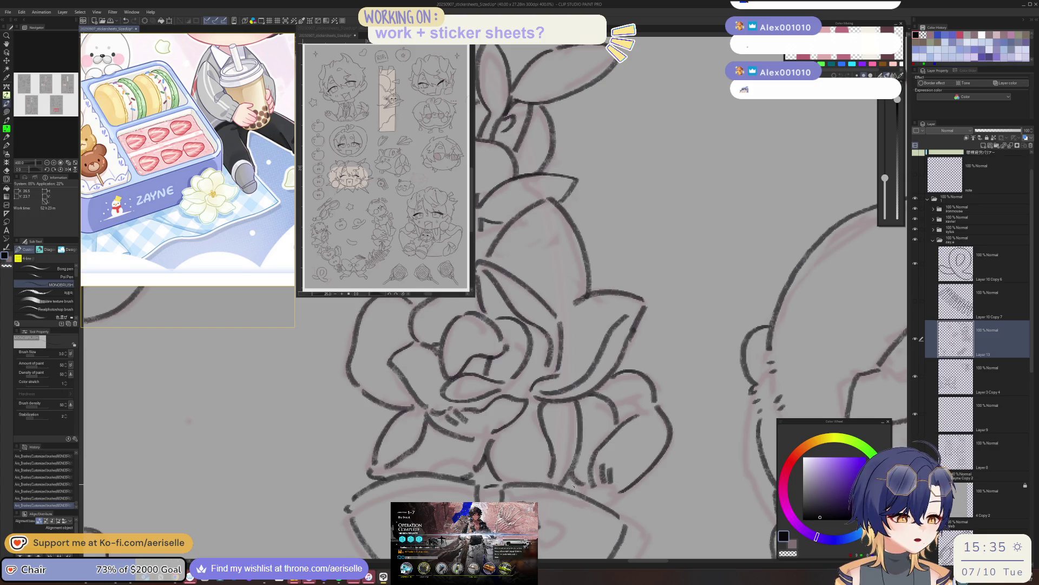
pyautogui.press('e')
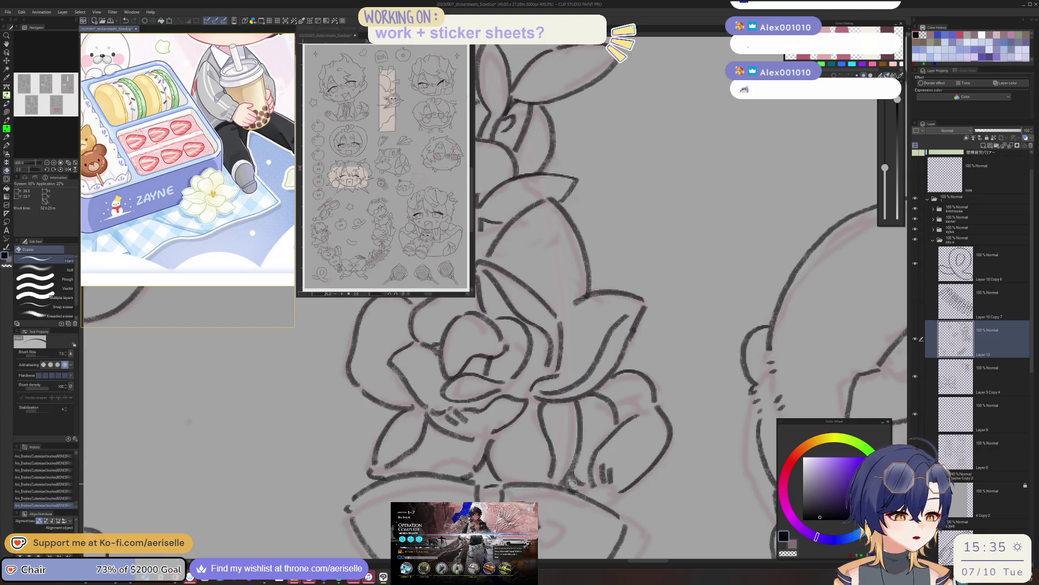
pyautogui.press('p')
pyautogui.moveTo(577, 483); pyautogui.dragTo(623, 490)
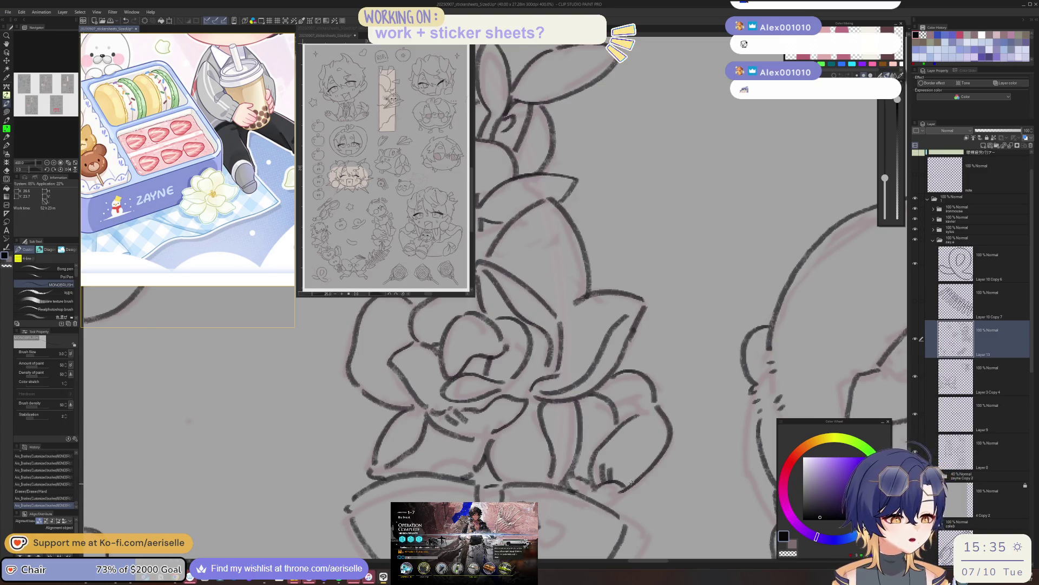
# Erase a stray line end, add a short right-petal stroke, and save the sticker sheet.
pyautogui.press('-')
pyautogui.press('-')
pyautogui.press('e')
pyautogui.moveTo(696, 402)
pyautogui.mouseDown()
pyautogui.moveTo(704, 399)
pyautogui.moveTo(693, 426)
pyautogui.moveTo(698, 407)
pyautogui.mouseUp()
pyautogui.press('p')
pyautogui.press('^')
pyautogui.press('^')
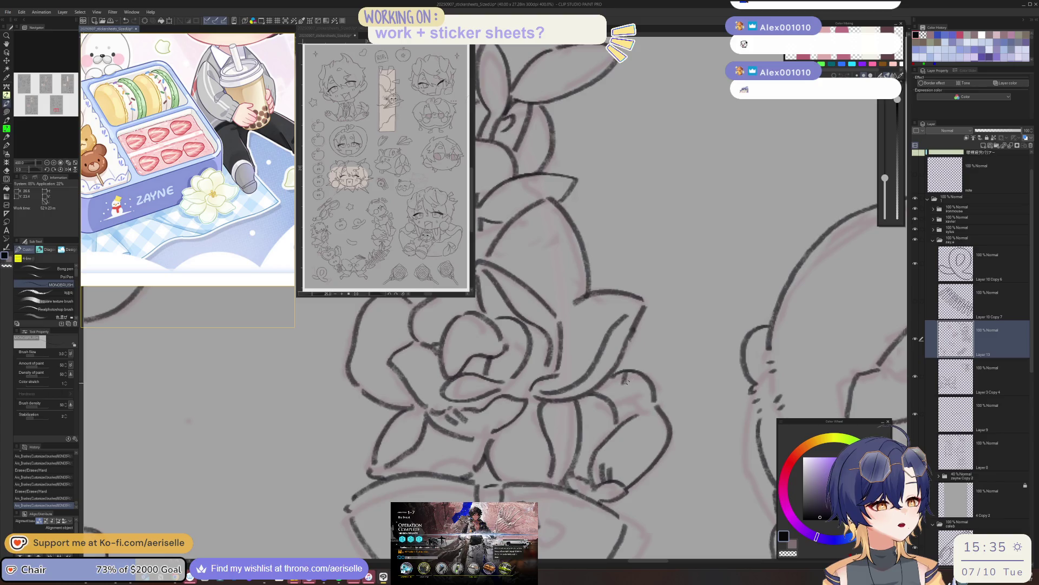
pyautogui.moveTo(646, 416)
pyautogui.mouseDown()
pyautogui.moveTo(642, 429)
pyautogui.moveTo(647, 415)
pyautogui.moveTo(632, 416)
pyautogui.mouseUp()
pyautogui.scroll(-6, 639, 401)
pyautogui.hotkey('ctrl', 's')
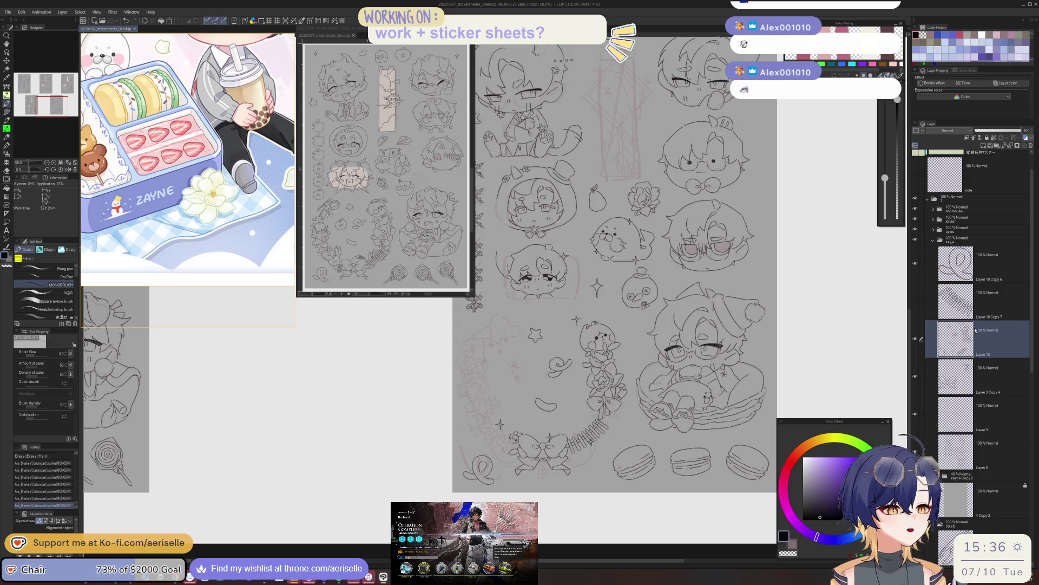
# Ink the start of the cloud outline and extend it downward, undoing a misstroke.
pyautogui.scroll(2, 510, 321)
pyautogui.scroll(2, 510, 321)
pyautogui.moveTo(499, 322); pyautogui.dragTo(451, 426)
pyautogui.press('-')
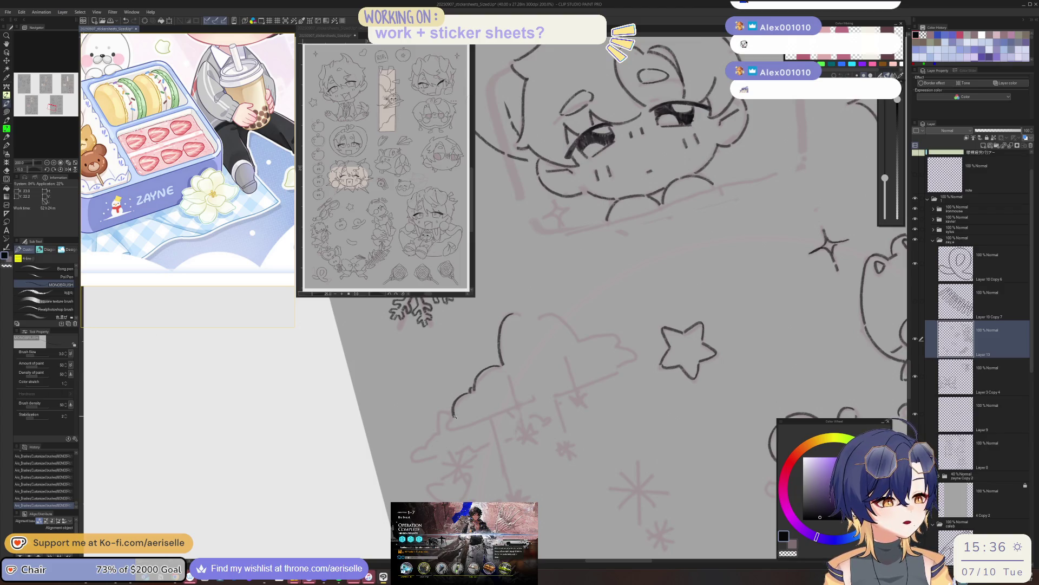
pyautogui.press('=')
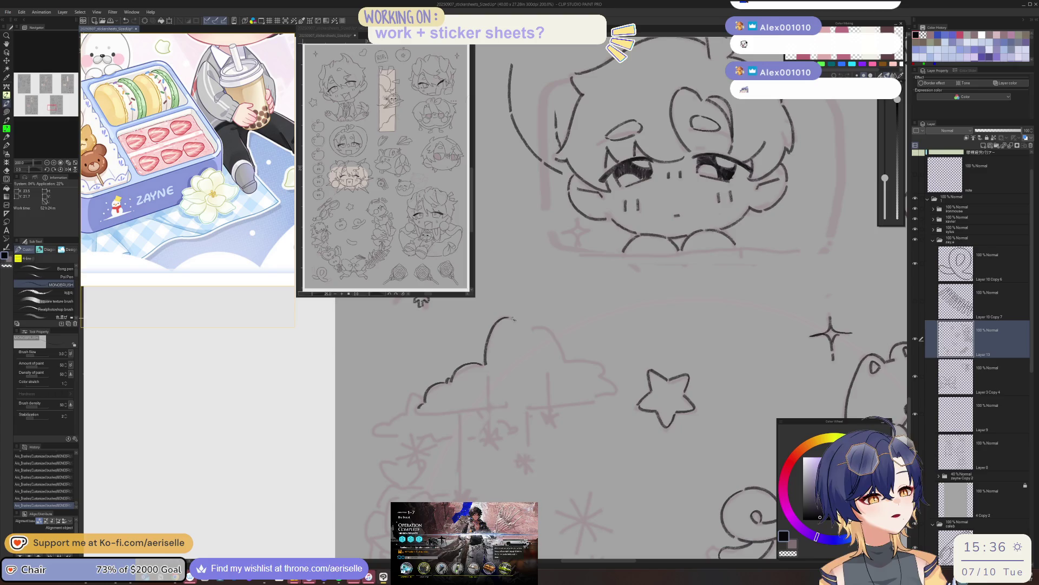
pyautogui.moveTo(559, 338); pyautogui.dragTo(463, 391)
pyautogui.press('-')
pyautogui.press('-')
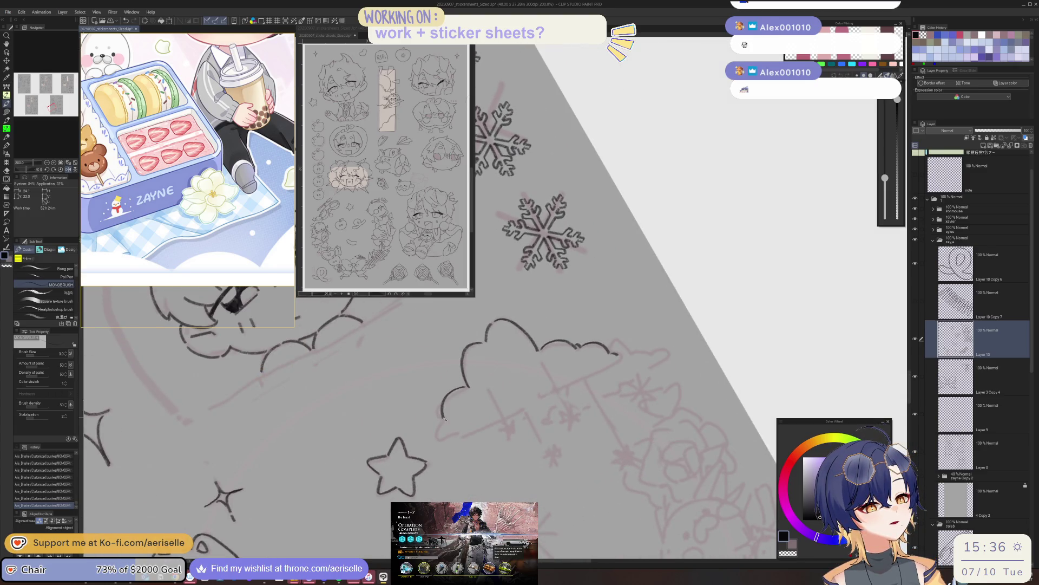
pyautogui.hotkey('ctrl', 'z')
pyautogui.moveTo(445, 400)
pyautogui.mouseDown()
pyautogui.moveTo(439, 418)
pyautogui.moveTo(397, 345)
pyautogui.mouseUp()
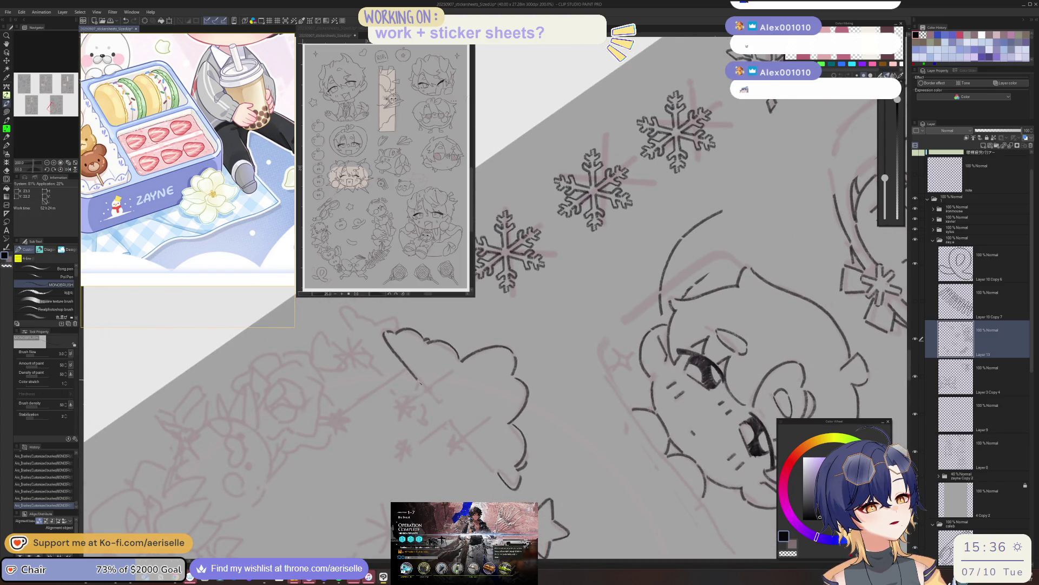
# Add a diagonal line and a vertical string below the cloud, trimming its lower outline.
pyautogui.moveTo(428, 395); pyautogui.dragTo(452, 426)
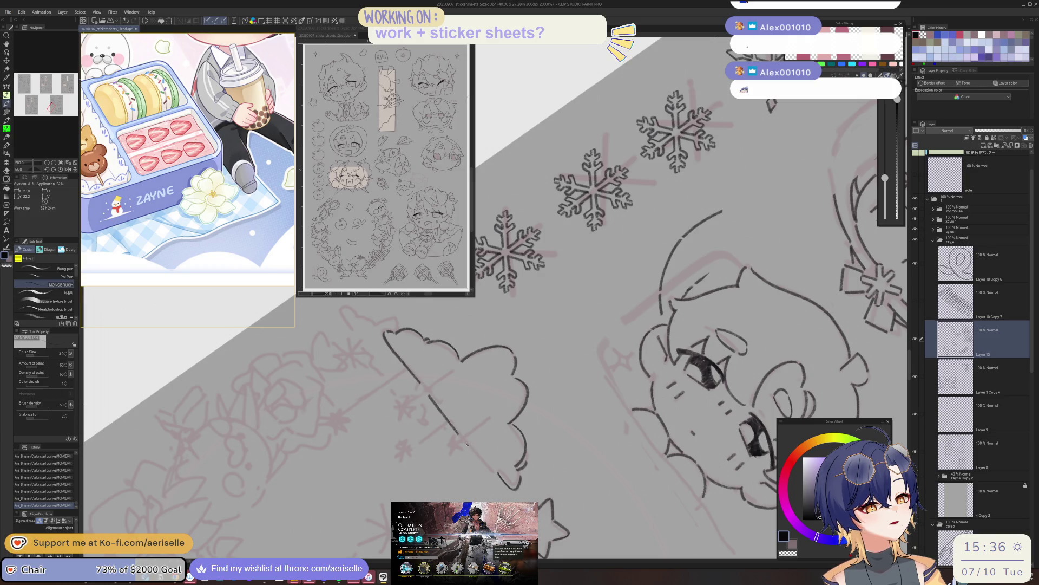
pyautogui.moveTo(498, 476); pyautogui.dragTo(514, 490)
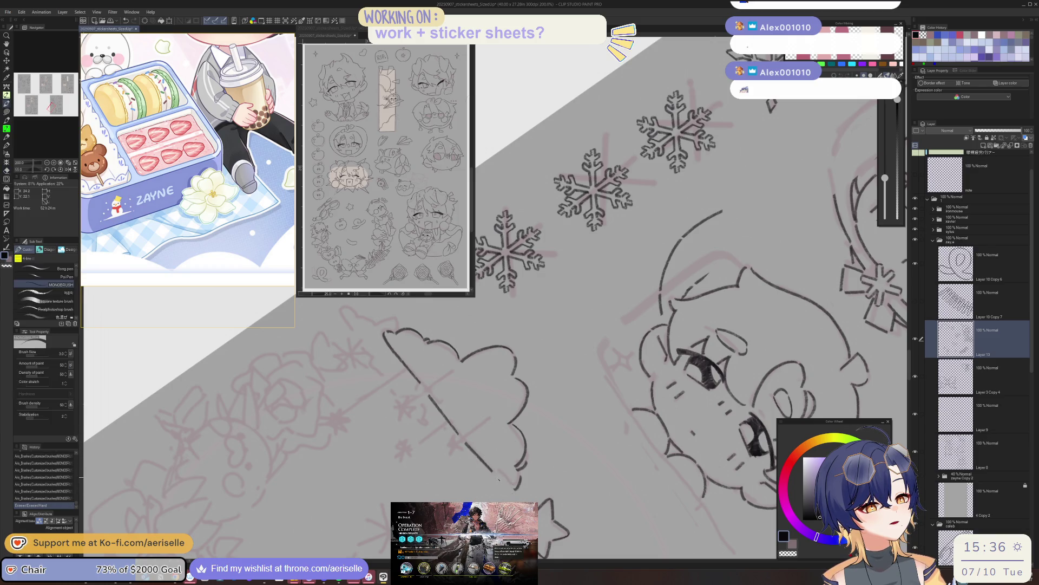
pyautogui.press('r')
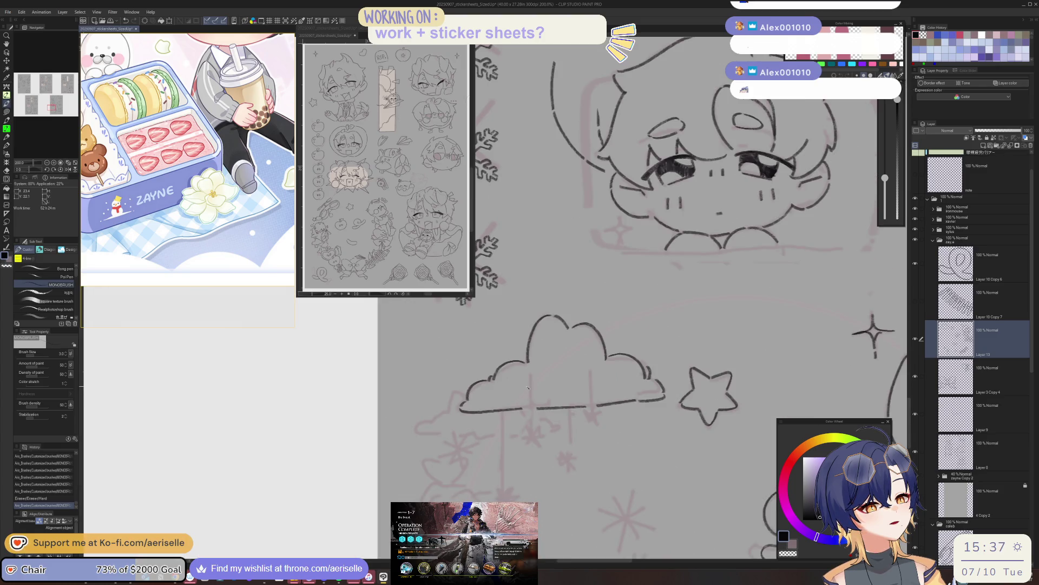
pyautogui.moveTo(585, 407)
pyautogui.mouseDown()
pyautogui.moveTo(587, 418)
pyautogui.moveTo(594, 412)
pyautogui.mouseUp()
pyautogui.moveTo(569, 450)
pyautogui.mouseDown()
pyautogui.moveTo(569, 470)
pyautogui.moveTo(561, 456)
pyautogui.moveTo(574, 466)
pyautogui.moveTo(638, 406)
pyautogui.mouseUp()
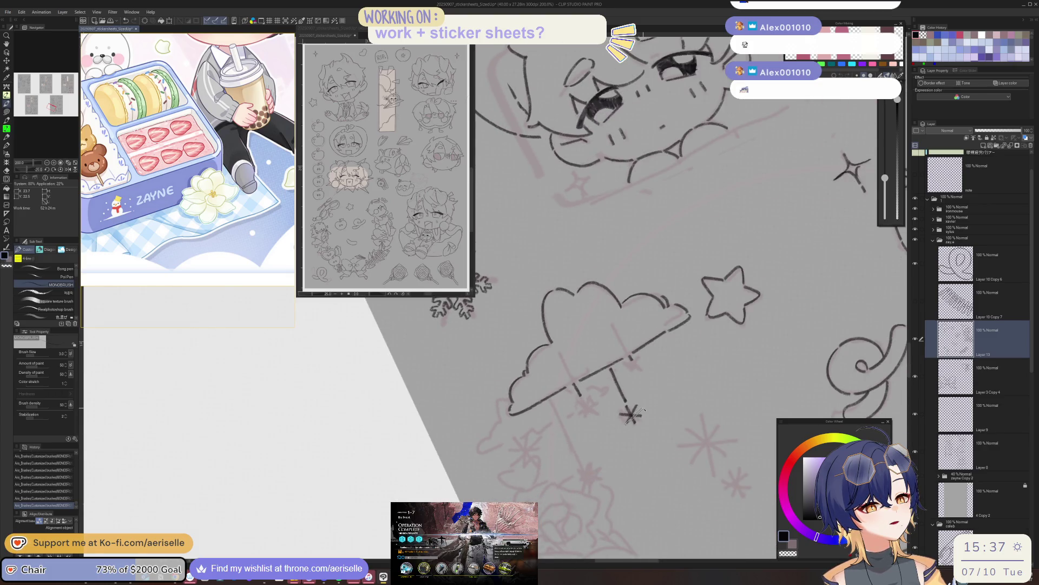
pyautogui.hotkey('ctrl', '@')
pyautogui.scroll(3, 562, 455)
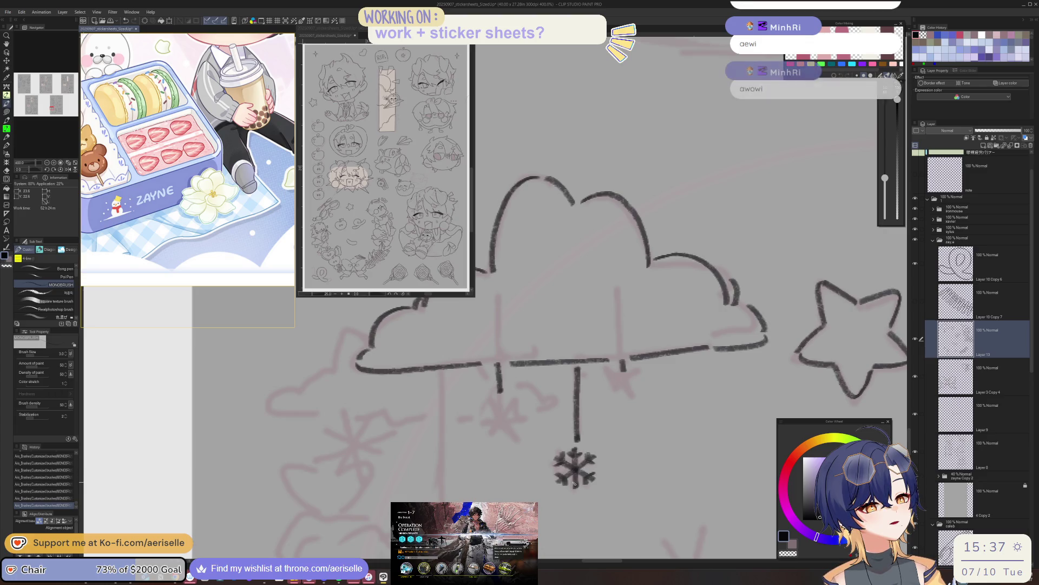
# Lasso the small snowflake, copy it and paste a first copy as a new layer.
pyautogui.press('m')
pyautogui.moveTo(589, 479)
pyautogui.mouseDown()
pyautogui.moveTo(581, 487)
pyautogui.moveTo(601, 455)
pyautogui.moveTo(645, 424)
pyautogui.mouseUp()
pyautogui.hotkey('ctrl', 'c')
pyautogui.hotkey('ctrl', 'v')
pyautogui.press('k')
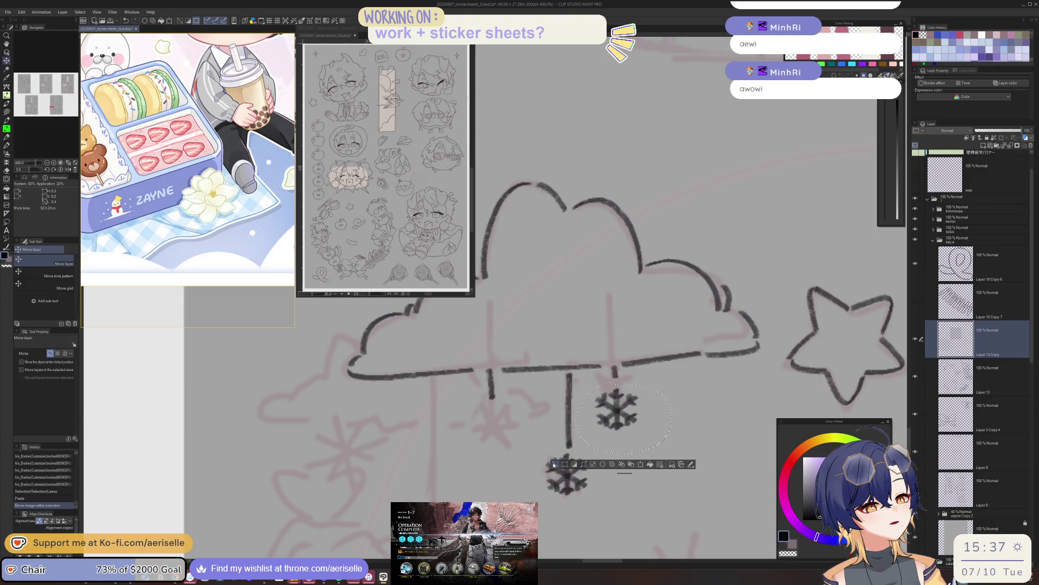
pyautogui.hotkey('ctrl', 'd')
# Paste three more snowflake copies and place each one below the cloud.
pyautogui.hotkey('ctrl', 'v')
pyautogui.moveTo(645, 428); pyautogui.dragTo(521, 463)
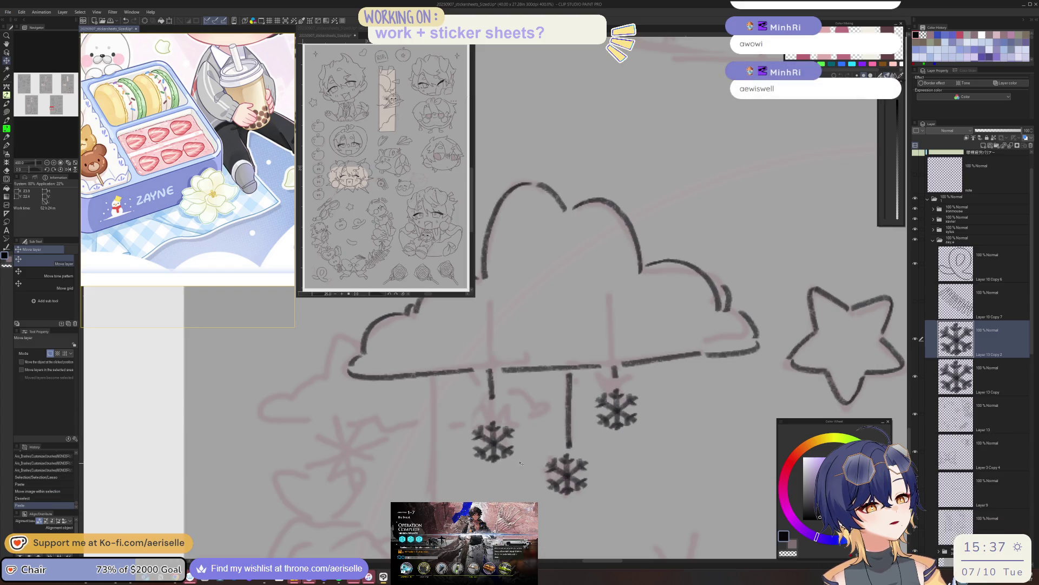
pyautogui.scroll(-5, 568, 449)
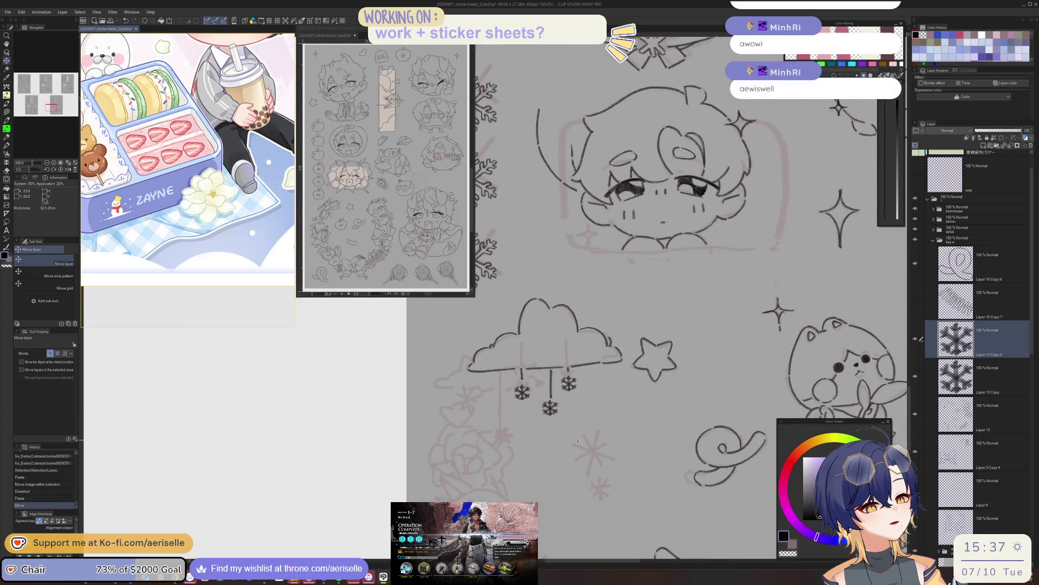
pyautogui.hotkey('ctrl', 'v')
pyautogui.moveTo(531, 394); pyautogui.dragTo(511, 438)
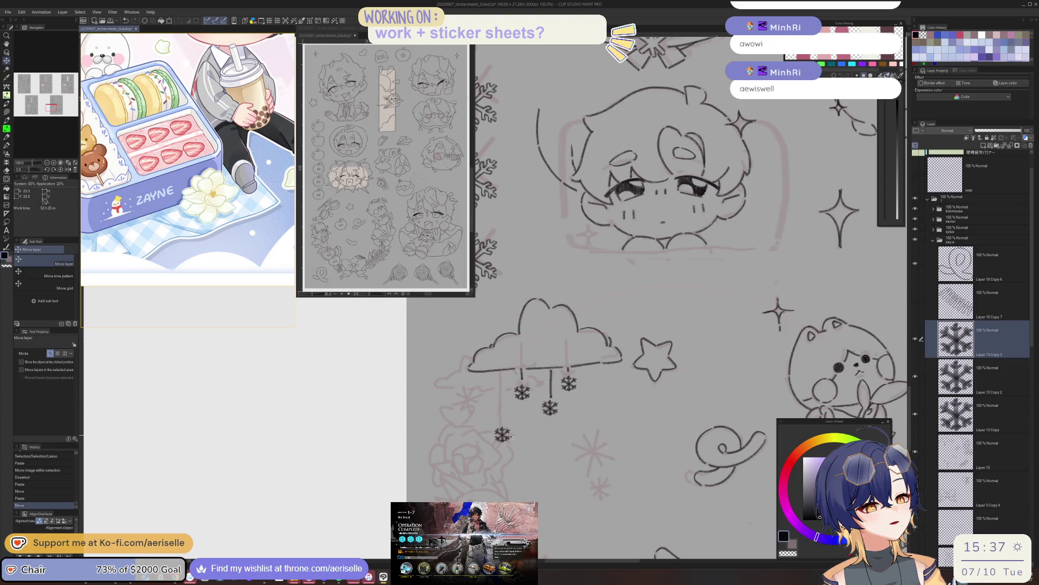
pyautogui.hotkey('ctrl', 'v')
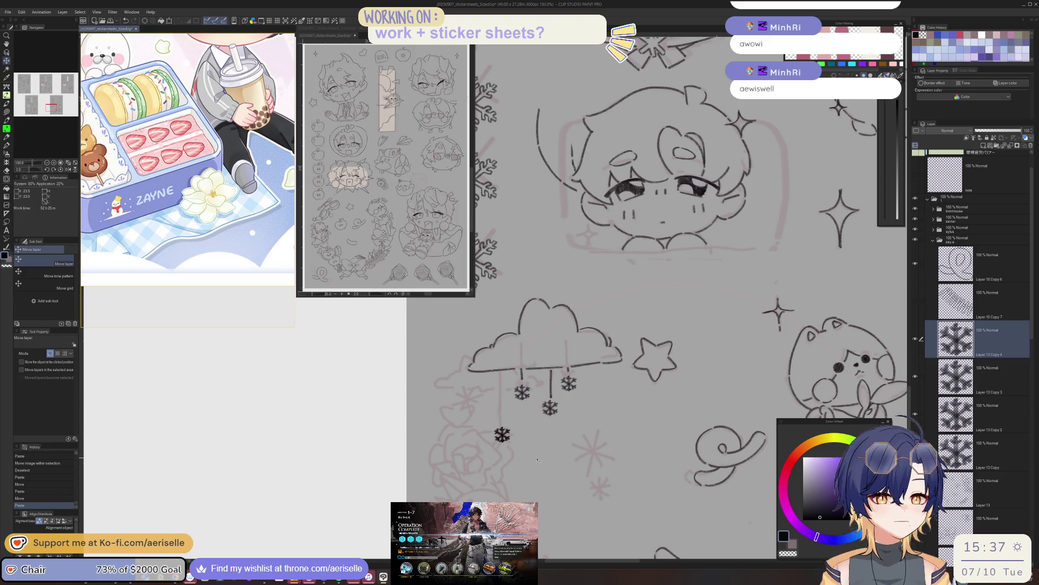
pyautogui.moveTo(465, 407); pyautogui.dragTo(469, 398)
pyautogui.scroll(-4, 549, 385)
pyautogui.moveTo(701, 477); pyautogui.dragTo(652, 466)
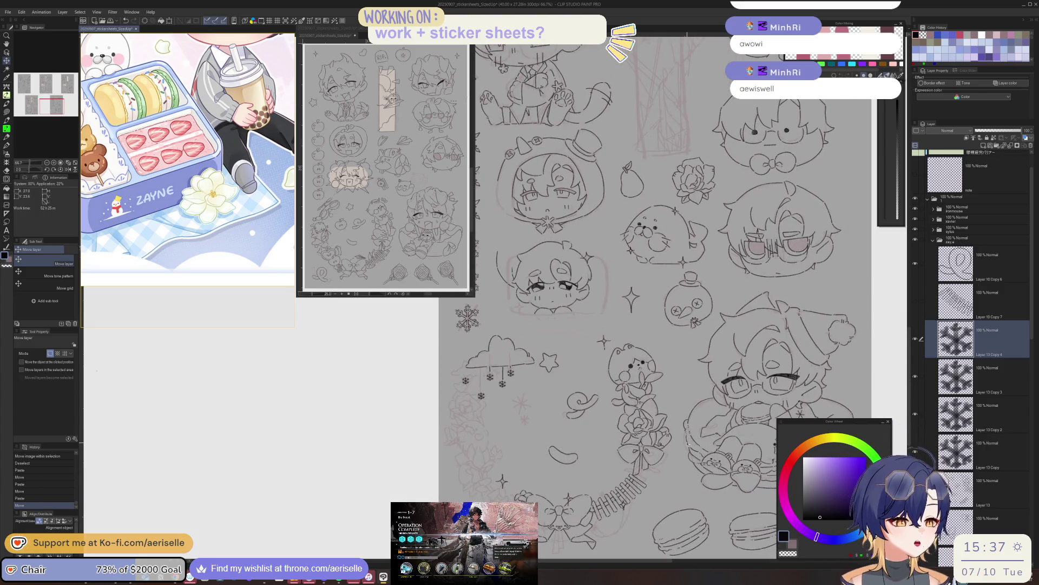
# Merge the Layer 13 snowflake copies together, then merge them down into Layer 13.
pyautogui.click(922, 377)
pyautogui.click(922, 414)
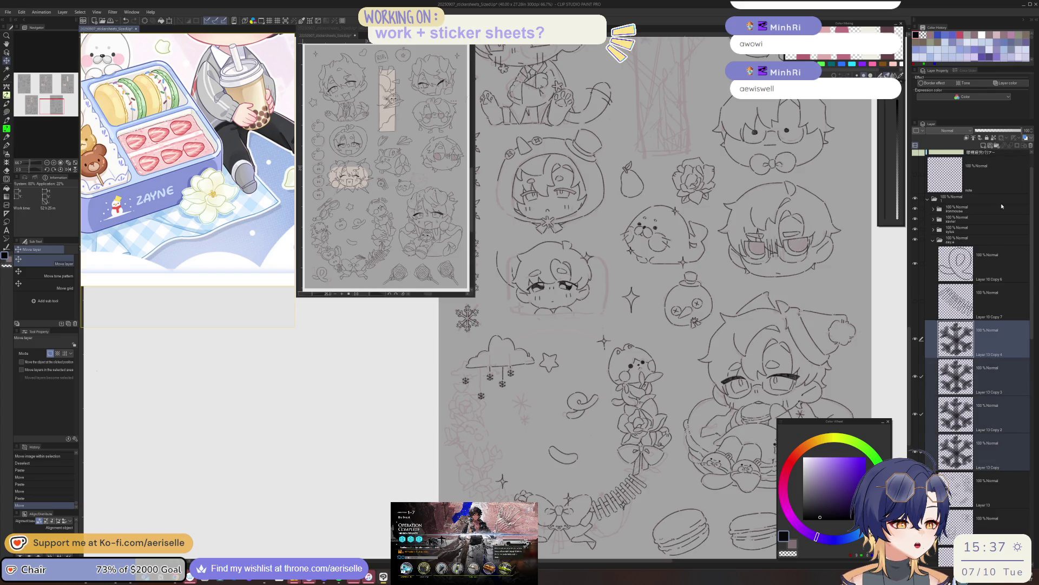
pyautogui.rightClick(1004, 338)
pyautogui.click(1016, 464)
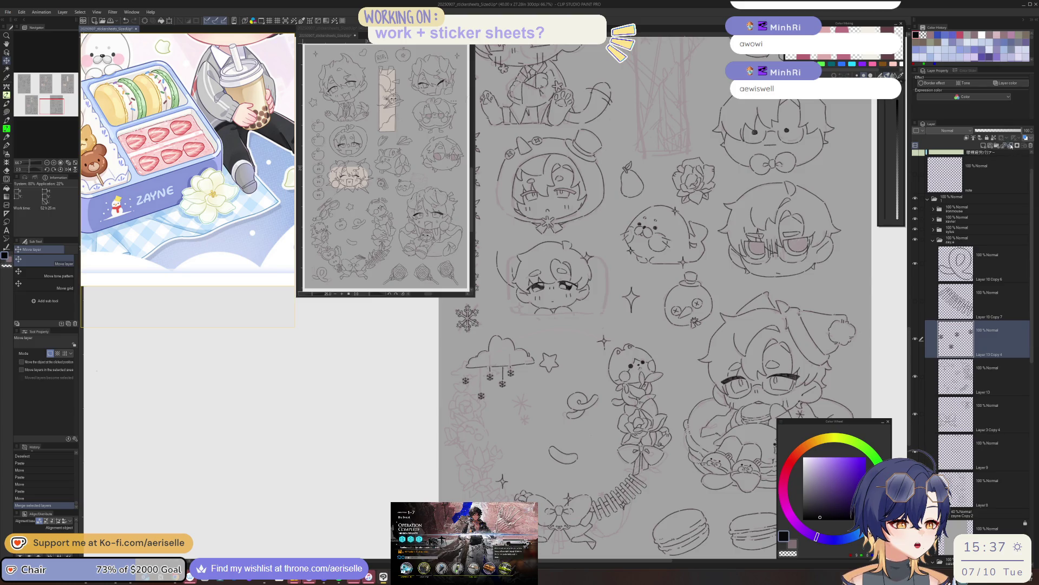
pyautogui.click(1010, 146)
pyautogui.scroll(2, 494, 341)
pyautogui.scroll(3, 493, 341)
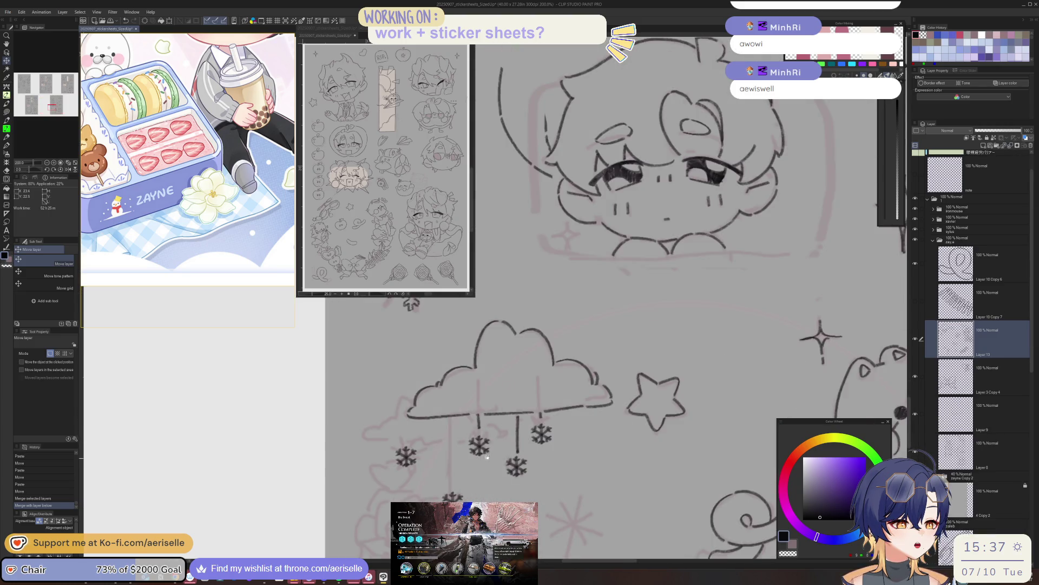
# With the inking pen, draw a vertical string from the cloud to the lower snowflake.
pyautogui.moveTo(486, 456); pyautogui.dragTo(533, 433)
pyautogui.press('p')
pyautogui.moveTo(496, 397); pyautogui.dragTo(498, 456)
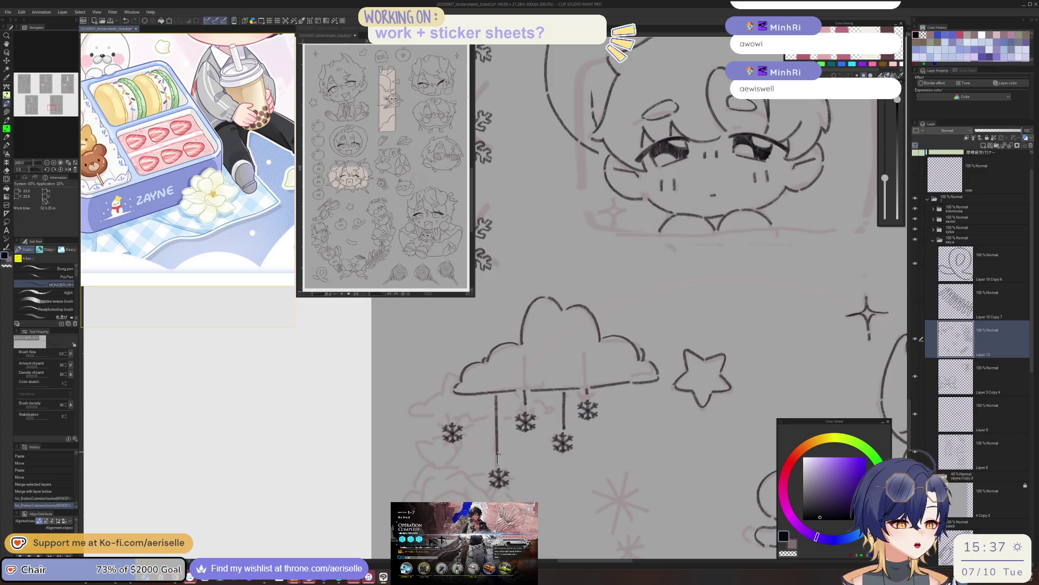
pyautogui.moveTo(518, 418)
pyautogui.mouseDown()
pyautogui.moveTo(512, 396)
pyautogui.moveTo(492, 409)
pyautogui.moveTo(519, 429)
pyautogui.mouseUp()
pyautogui.press('-')
pyautogui.press('-')
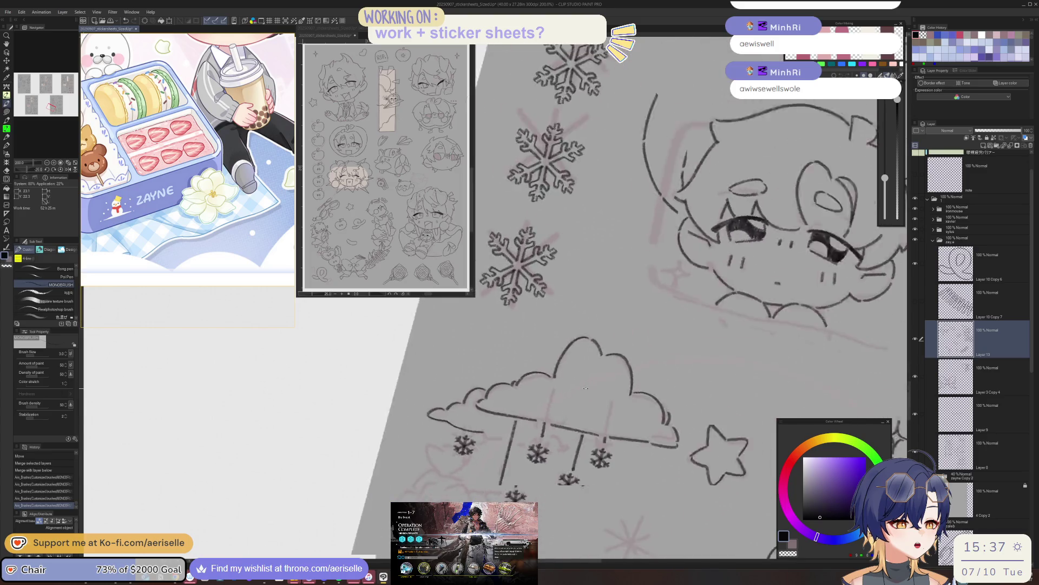
pyautogui.press('-')
pyautogui.click(483, 436)
# Ink a short second string below the cloud and touch up the cloud's left edge.
pyautogui.hotkey('ctrl', 'z')
pyautogui.hotkey('ctrl', 'y')
pyautogui.moveTo(466, 436); pyautogui.dragTo(495, 460)
pyautogui.press('^')
pyautogui.press('^')
pyautogui.moveTo(545, 407); pyautogui.dragTo(543, 389)
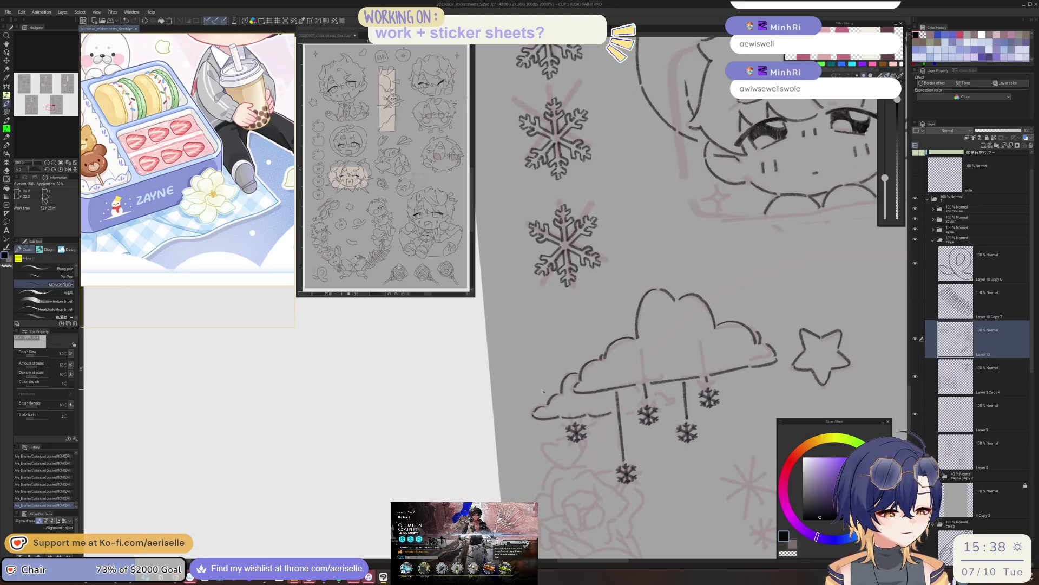
pyautogui.moveTo(638, 388)
pyautogui.mouseDown()
pyautogui.moveTo(547, 437)
pyautogui.moveTo(540, 454)
pyautogui.moveTo(661, 332)
pyautogui.mouseUp()
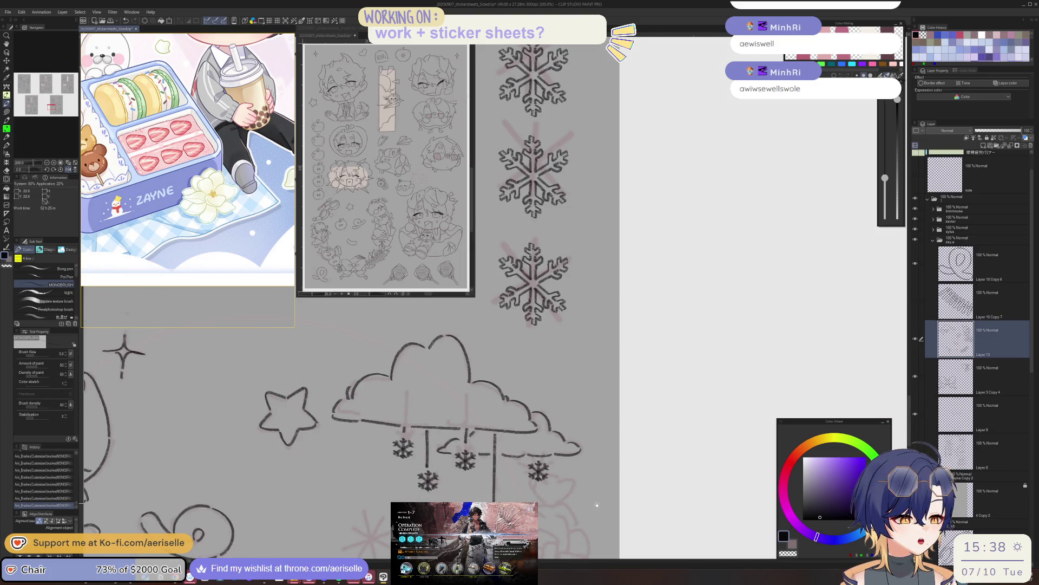
pyautogui.moveTo(597, 505); pyautogui.dragTo(670, 464)
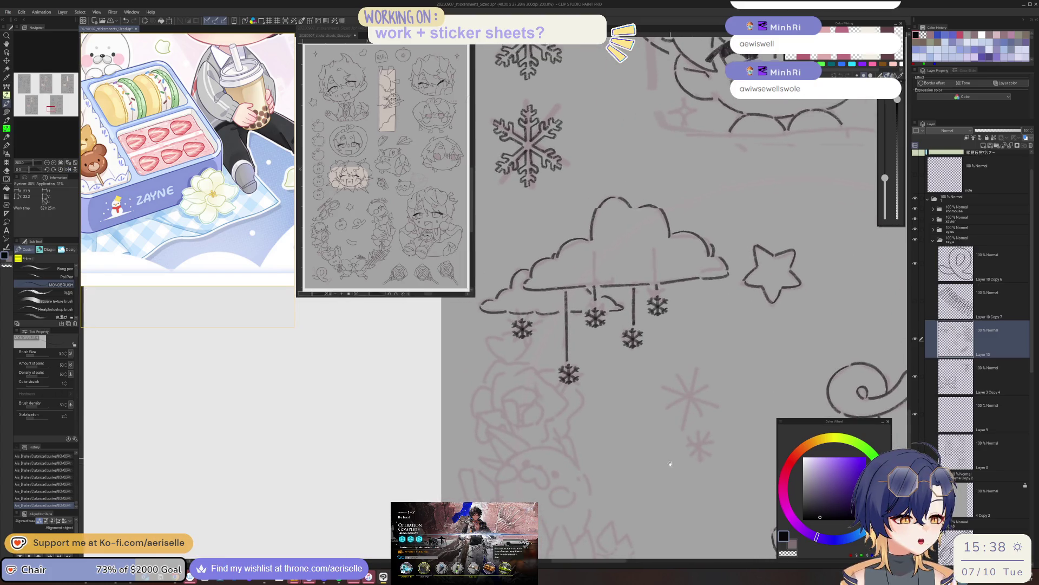
pyautogui.scroll(3, 500, 389)
# Trace the rose's curled outline, close the gap in its lower edge and add a small dot.
pyautogui.moveTo(504, 404); pyautogui.dragTo(529, 459)
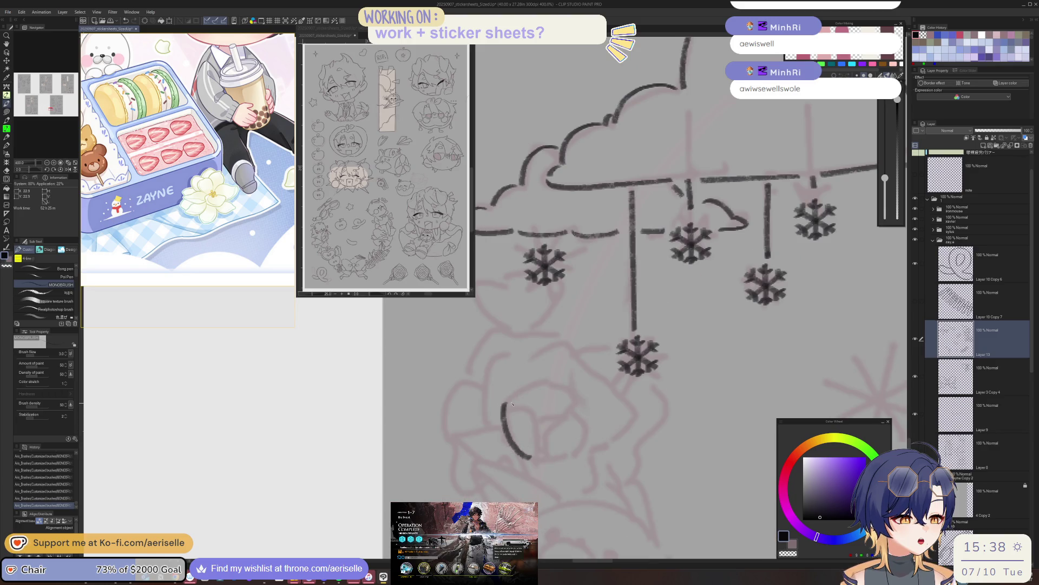
pyautogui.moveTo(518, 402); pyautogui.dragTo(535, 433)
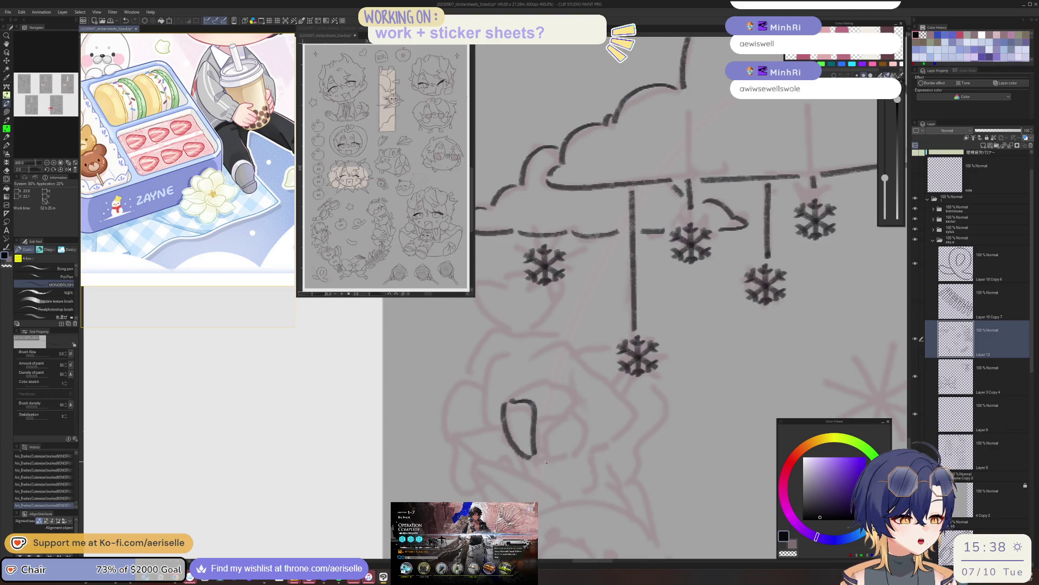
pyautogui.press('-')
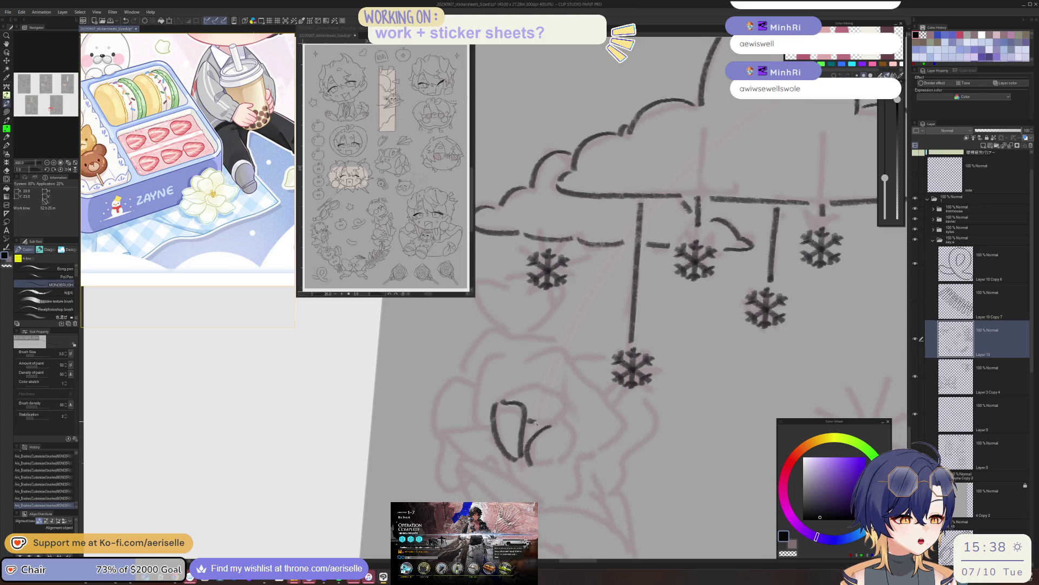
pyautogui.moveTo(565, 415)
pyautogui.mouseDown()
pyautogui.moveTo(621, 331)
pyautogui.moveTo(590, 399)
pyautogui.mouseUp()
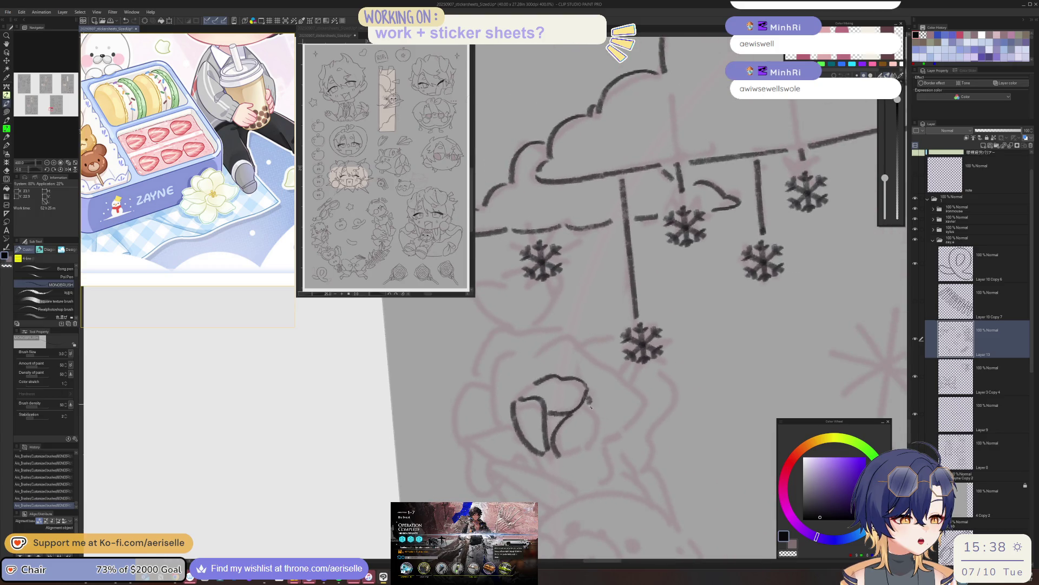
pyautogui.moveTo(571, 457)
pyautogui.mouseDown()
pyautogui.moveTo(594, 345)
pyautogui.moveTo(539, 378)
pyautogui.moveTo(565, 351)
pyautogui.moveTo(601, 398)
pyautogui.moveTo(613, 449)
pyautogui.moveTo(535, 344)
pyautogui.moveTo(515, 416)
pyautogui.moveTo(598, 381)
pyautogui.moveTo(624, 401)
pyautogui.moveTo(542, 325)
pyautogui.moveTo(515, 334)
pyautogui.moveTo(543, 373)
pyautogui.moveTo(472, 352)
pyautogui.moveTo(435, 361)
pyautogui.moveTo(430, 500)
pyautogui.mouseUp()
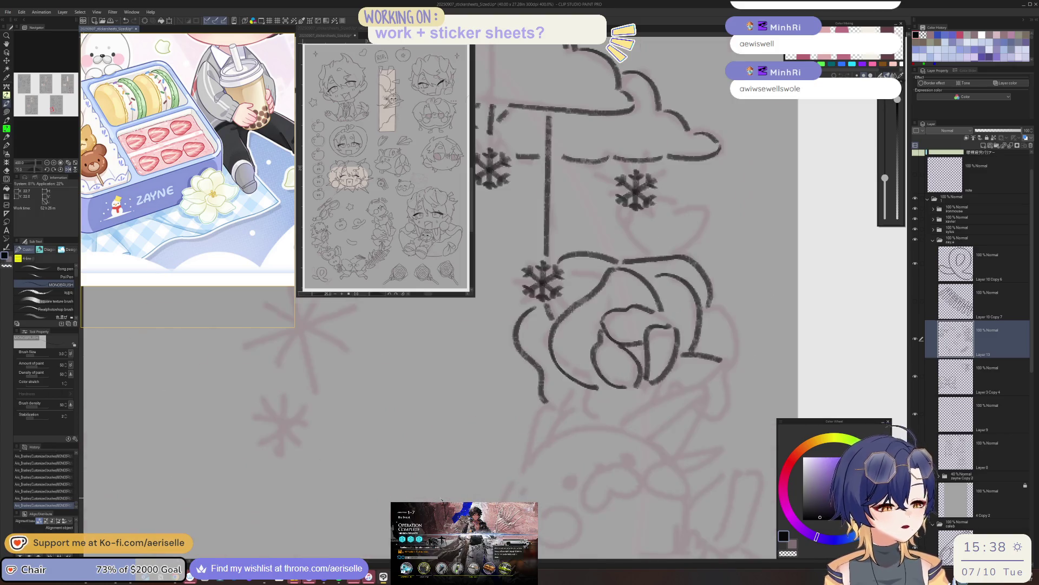
pyautogui.moveTo(746, 366); pyautogui.dragTo(711, 428)
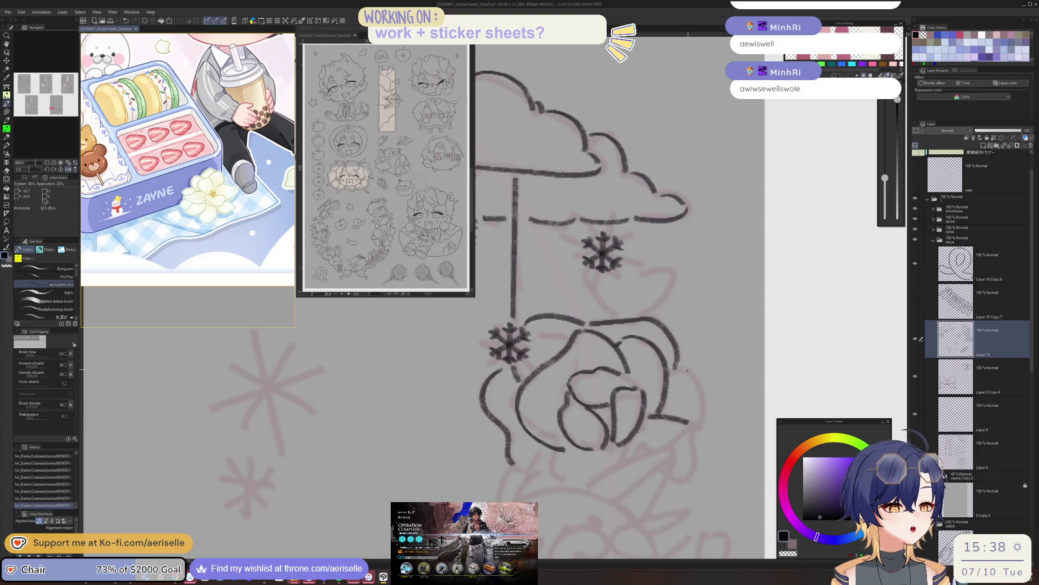
pyautogui.press('-')
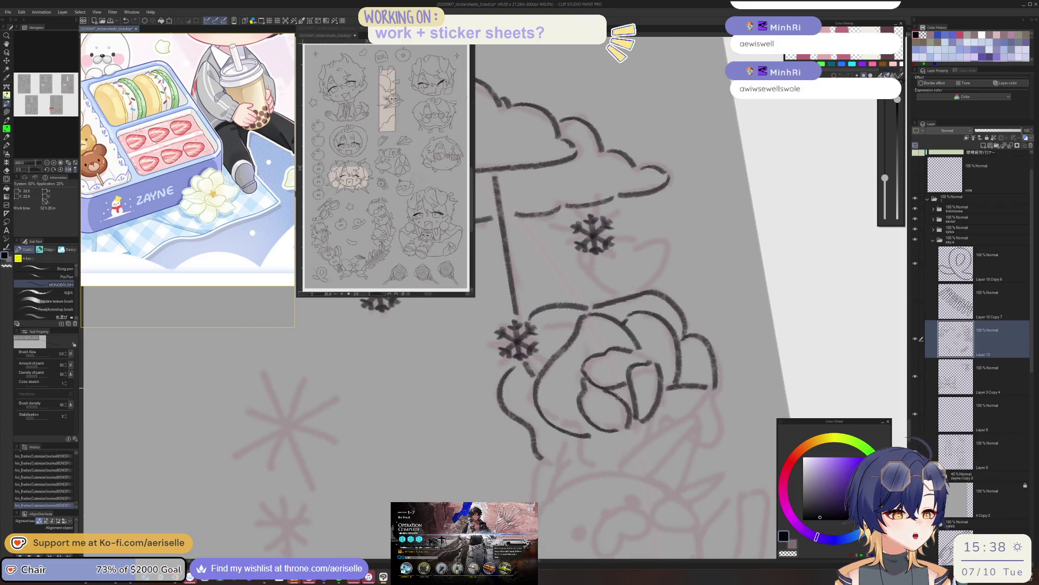
pyautogui.moveTo(548, 460); pyautogui.dragTo(562, 465)
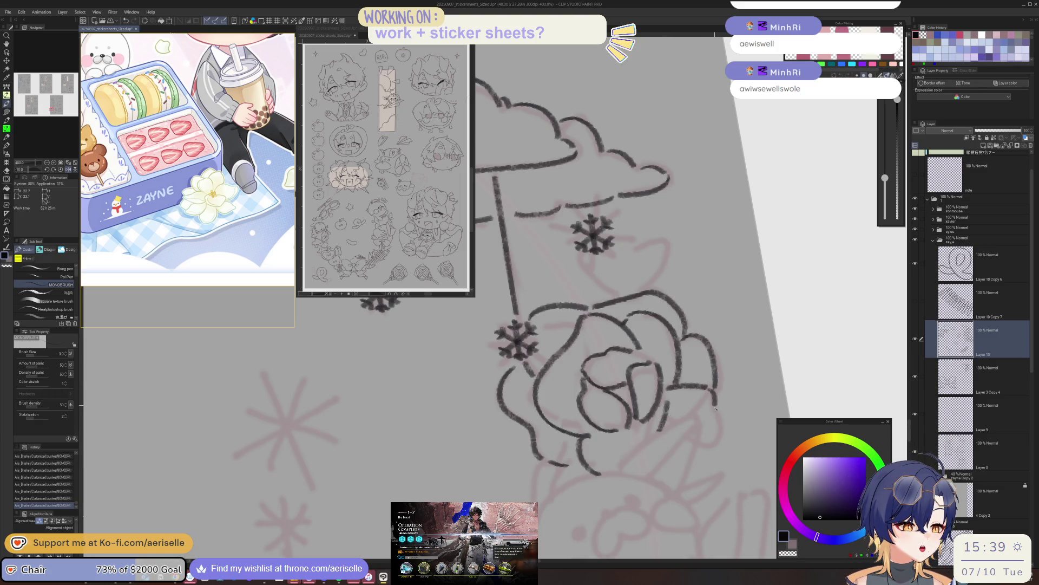
pyautogui.scroll(-2, 711, 444)
pyautogui.scroll(-1, 735, 362)
pyautogui.moveTo(573, 451); pyautogui.dragTo(569, 455)
pyautogui.hscroll(3, 570, 454)
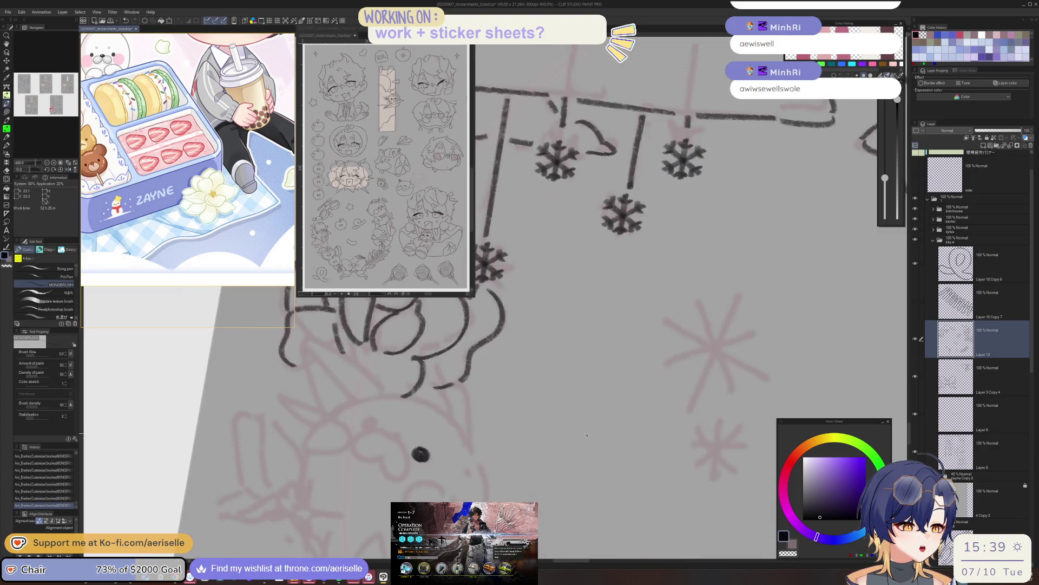
# Ink the seal's second eye dot, the snout curve and a short mouth line.
pyautogui.hscroll(2, 587, 434)
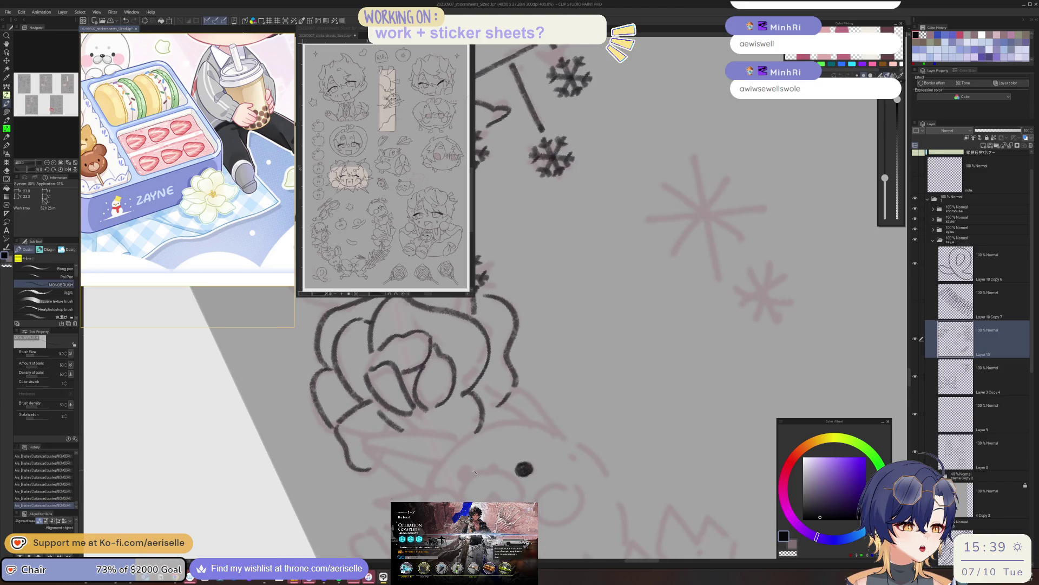
pyautogui.hotkey('ctrl', 'z')
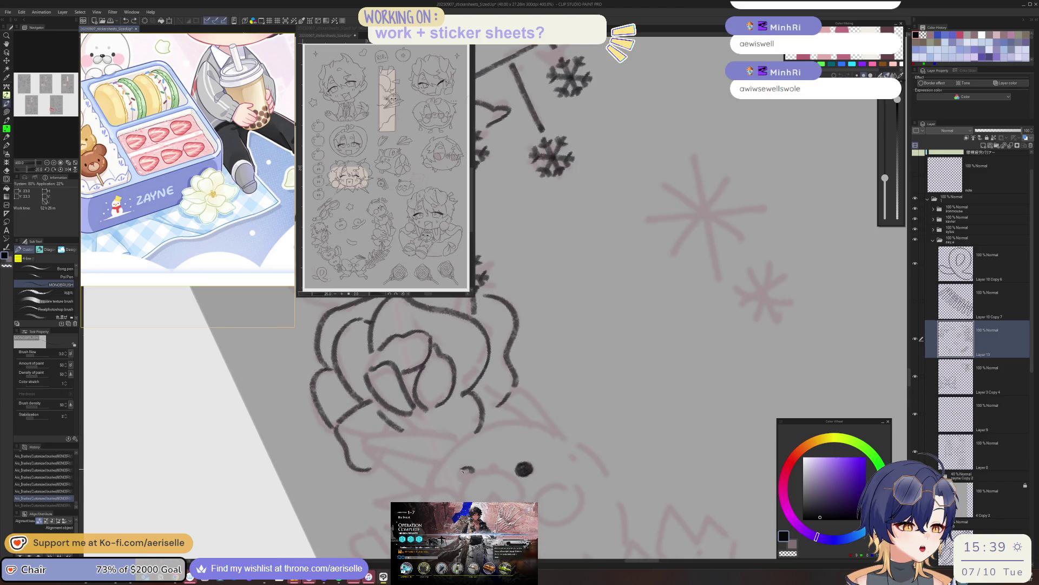
pyautogui.moveTo(463, 470); pyautogui.dragTo(467, 475)
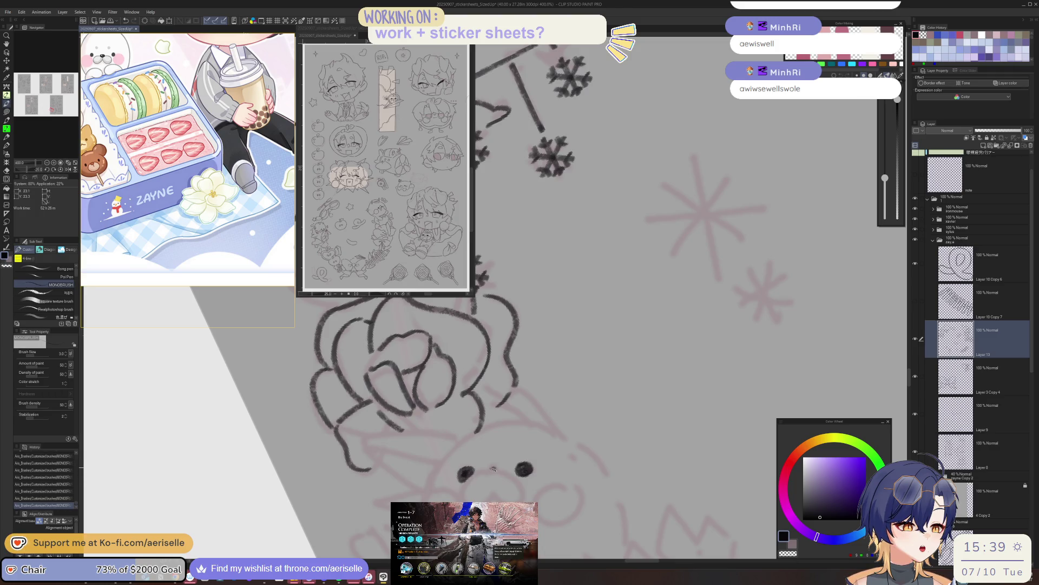
pyautogui.scroll(-2, 576, 436)
pyautogui.hscroll(-3, 547, 436)
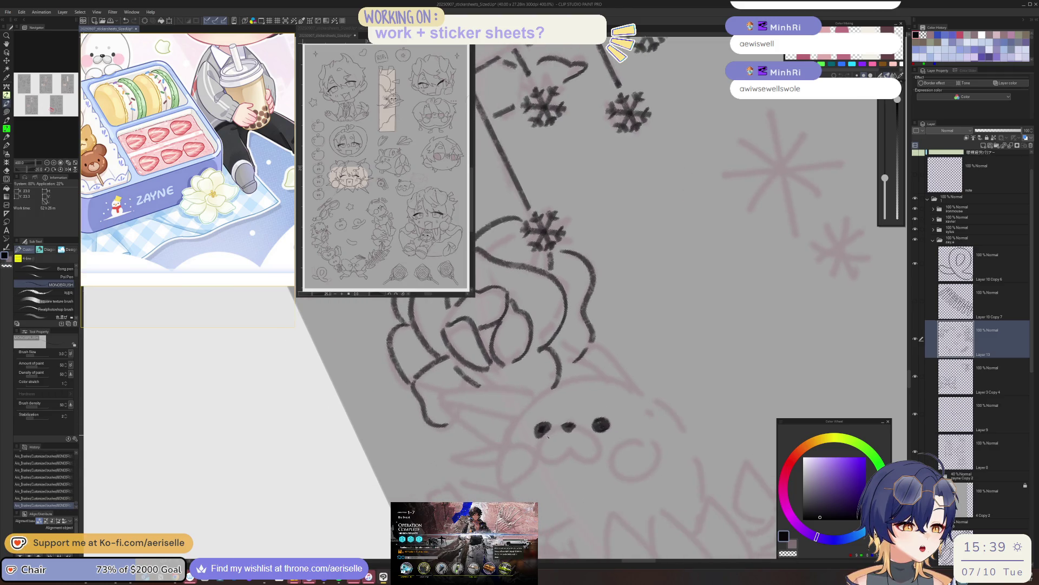
pyautogui.moveTo(551, 429); pyautogui.dragTo(540, 454)
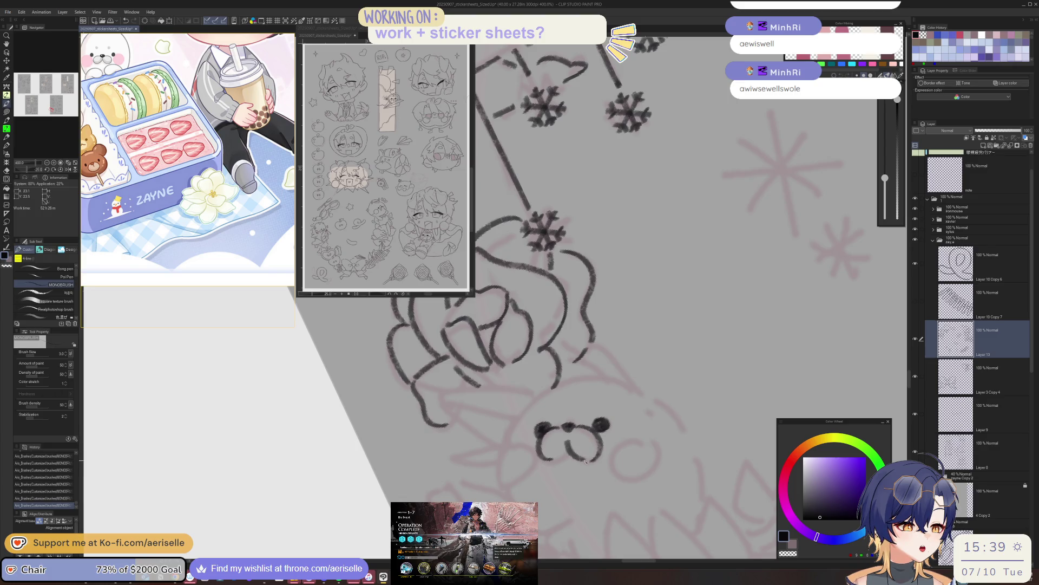
pyautogui.moveTo(561, 458); pyautogui.dragTo(570, 444)
# Draw the seal's curved face outline, its round body and a redrawn left cheek curve.
pyautogui.moveTo(544, 393)
pyautogui.mouseDown()
pyautogui.moveTo(509, 436)
pyautogui.moveTo(505, 500)
pyautogui.moveTo(546, 319)
pyautogui.mouseUp()
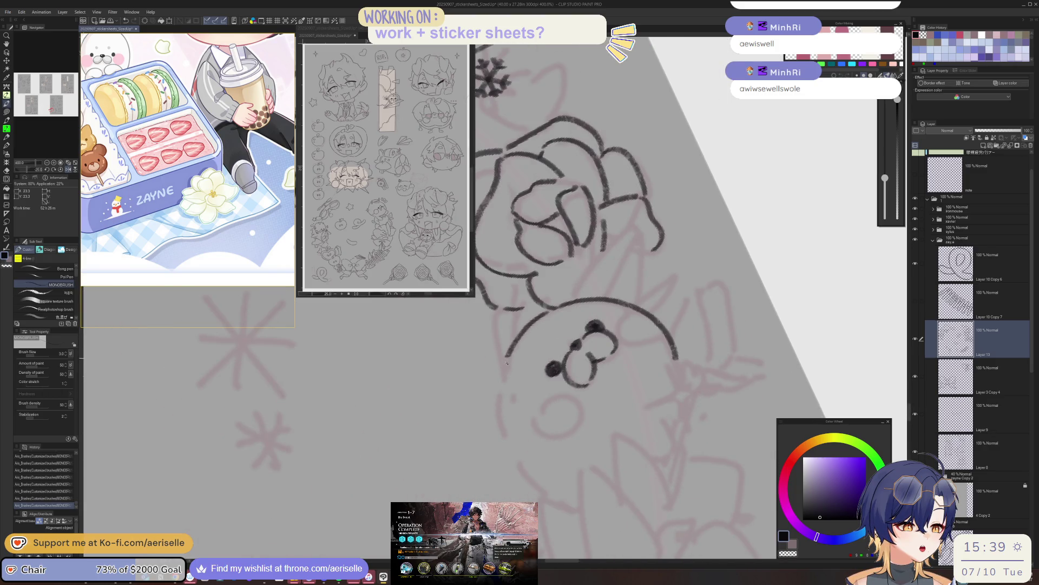
pyautogui.moveTo(506, 362)
pyautogui.mouseDown()
pyautogui.moveTo(549, 493)
pyautogui.moveTo(490, 421)
pyautogui.moveTo(508, 462)
pyautogui.moveTo(682, 348)
pyautogui.moveTo(694, 406)
pyautogui.mouseUp()
pyautogui.moveTo(469, 364)
pyautogui.mouseDown()
pyautogui.moveTo(447, 403)
pyautogui.moveTo(484, 403)
pyautogui.mouseUp()
pyautogui.hotkey('ctrl', 'z')
pyautogui.moveTo(463, 362)
pyautogui.mouseDown()
pyautogui.moveTo(466, 405)
pyautogui.moveTo(447, 367)
pyautogui.mouseUp()
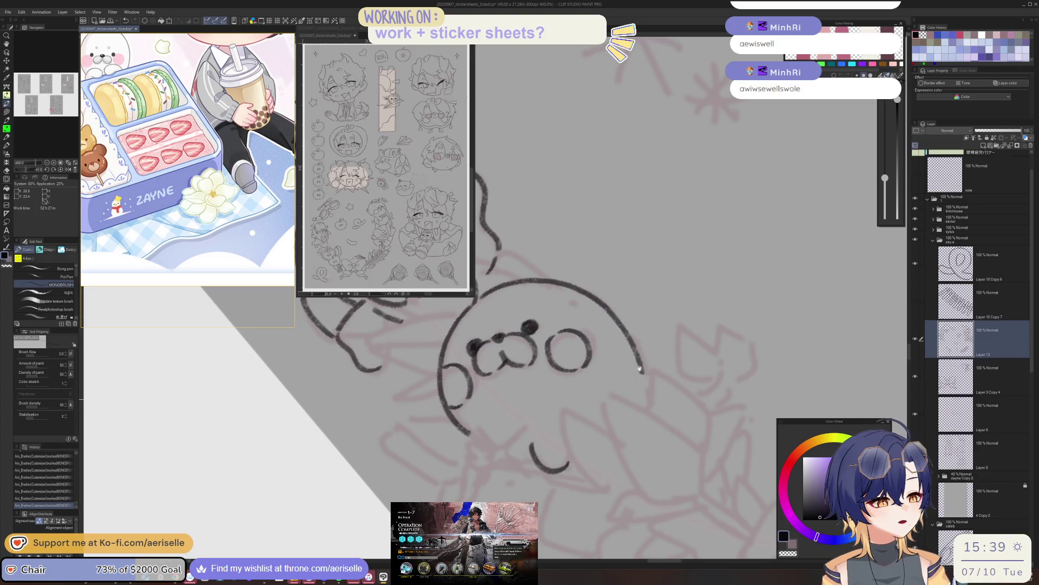
pyautogui.moveTo(640, 369); pyautogui.dragTo(705, 375)
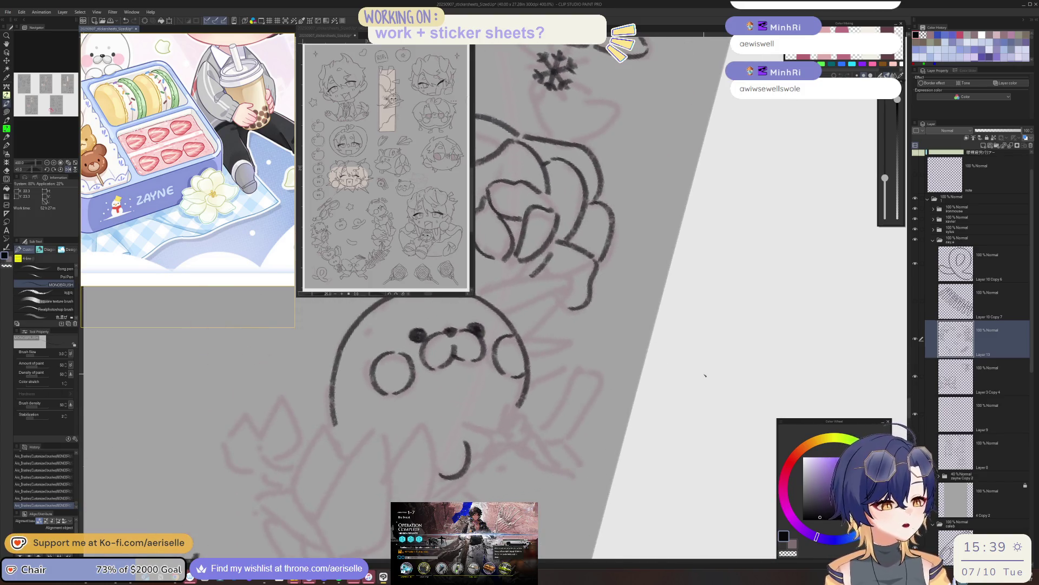
# Erase part of the seal's right outline and add the arm's hatch strokes and left curve.
pyautogui.moveTo(528, 381); pyautogui.dragTo(520, 405)
pyautogui.moveTo(558, 373)
pyautogui.mouseDown()
pyautogui.moveTo(577, 373)
pyautogui.moveTo(563, 403)
pyautogui.mouseUp()
pyautogui.press('h')
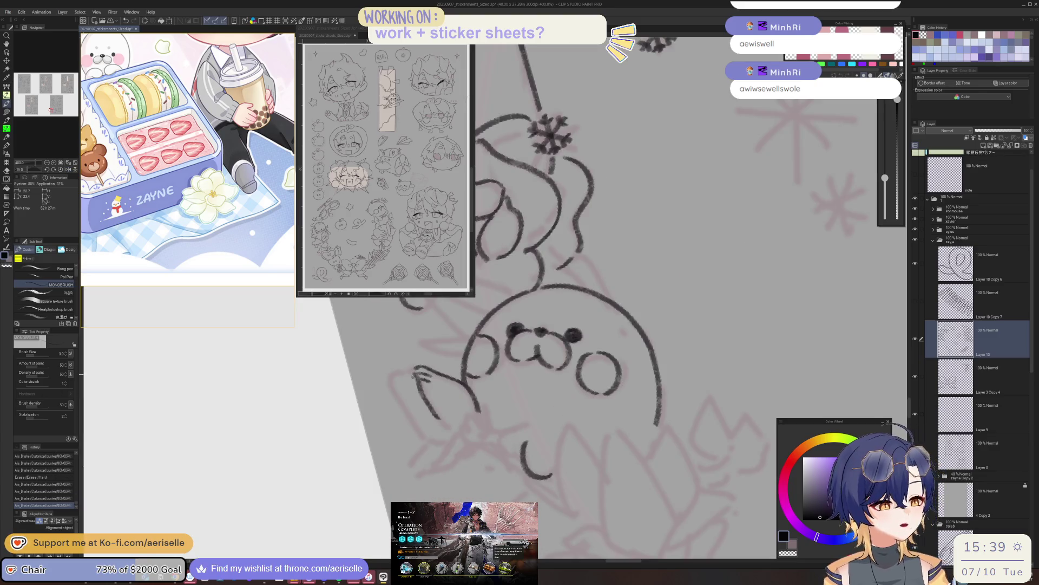
pyautogui.moveTo(413, 369)
pyautogui.mouseDown()
pyautogui.moveTo(399, 401)
pyautogui.moveTo(418, 436)
pyautogui.mouseUp()
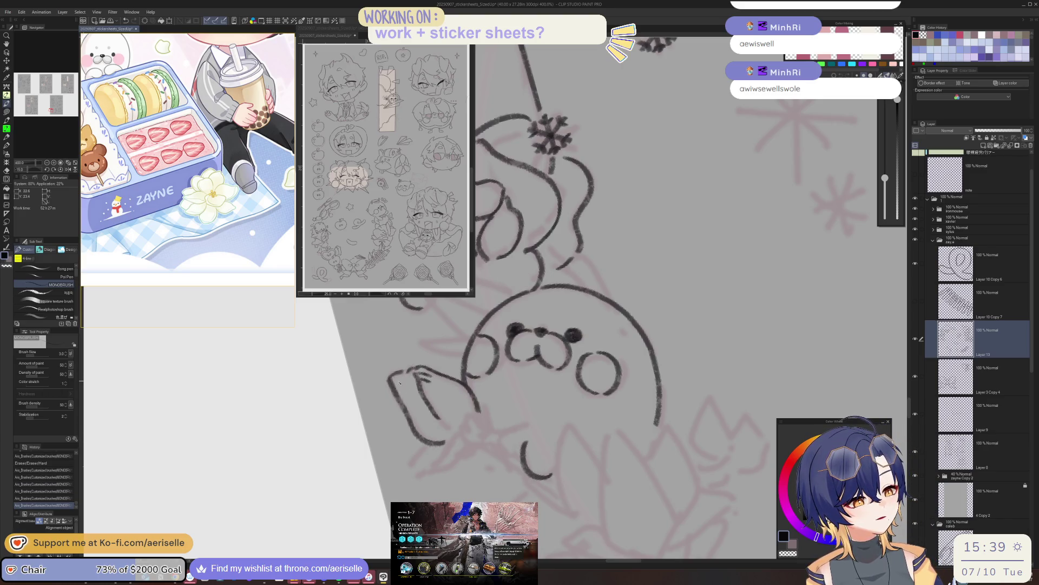
pyautogui.press('h')
pyautogui.press('-')
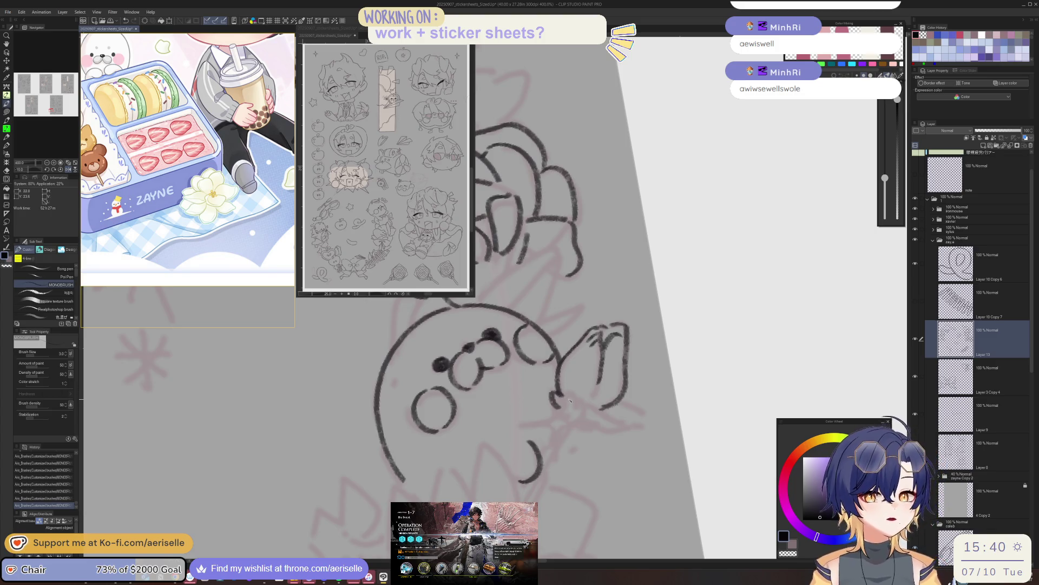
pyautogui.press('h')
pyautogui.press('-')
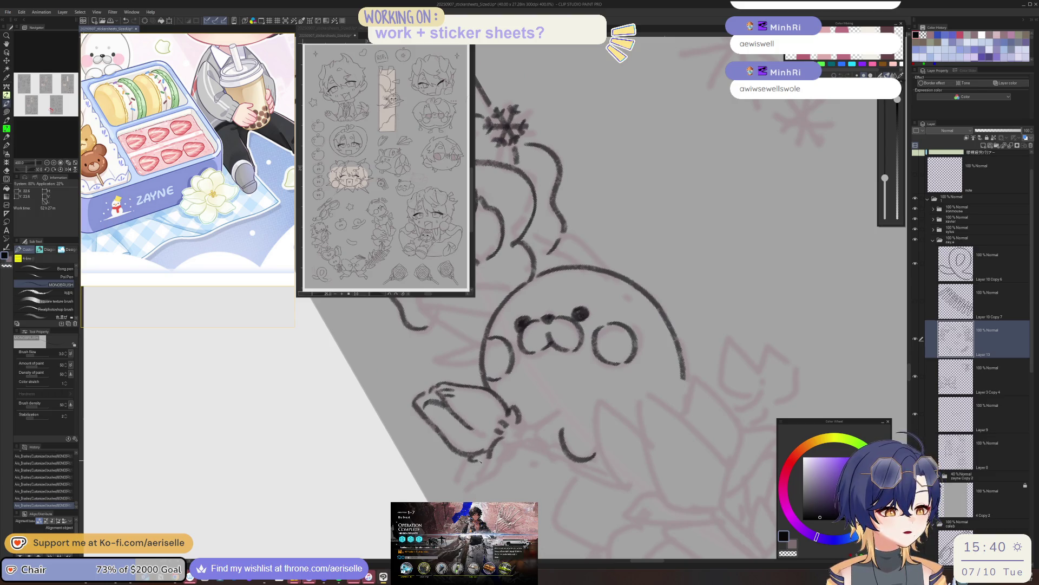
# Ink the flower's two-line stem under the seal's paw and a short cheek mark.
pyautogui.moveTo(509, 457); pyautogui.dragTo(547, 426)
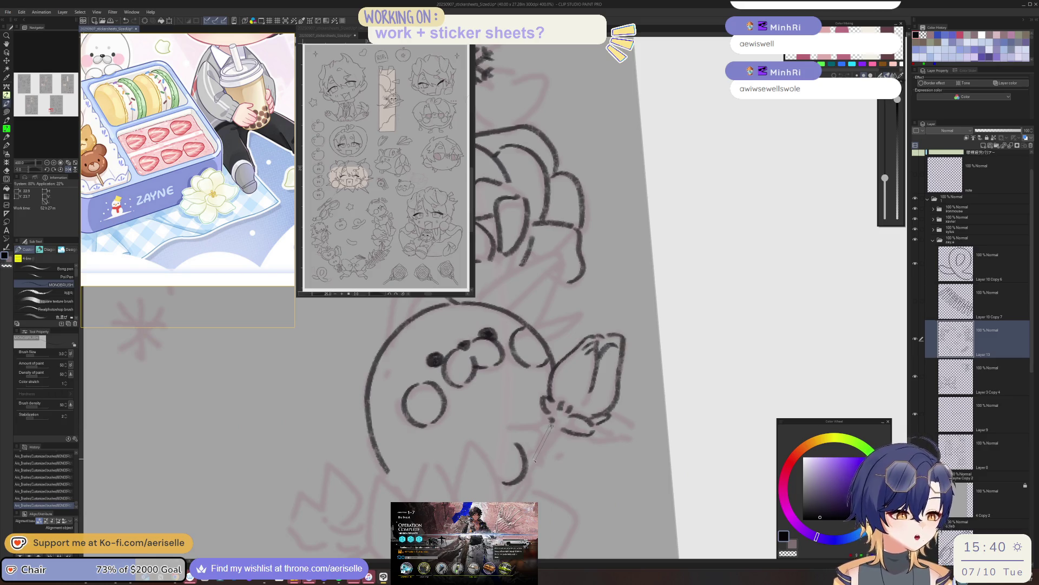
pyautogui.moveTo(552, 425); pyautogui.dragTo(530, 464)
pyautogui.moveTo(559, 431); pyautogui.dragTo(532, 474)
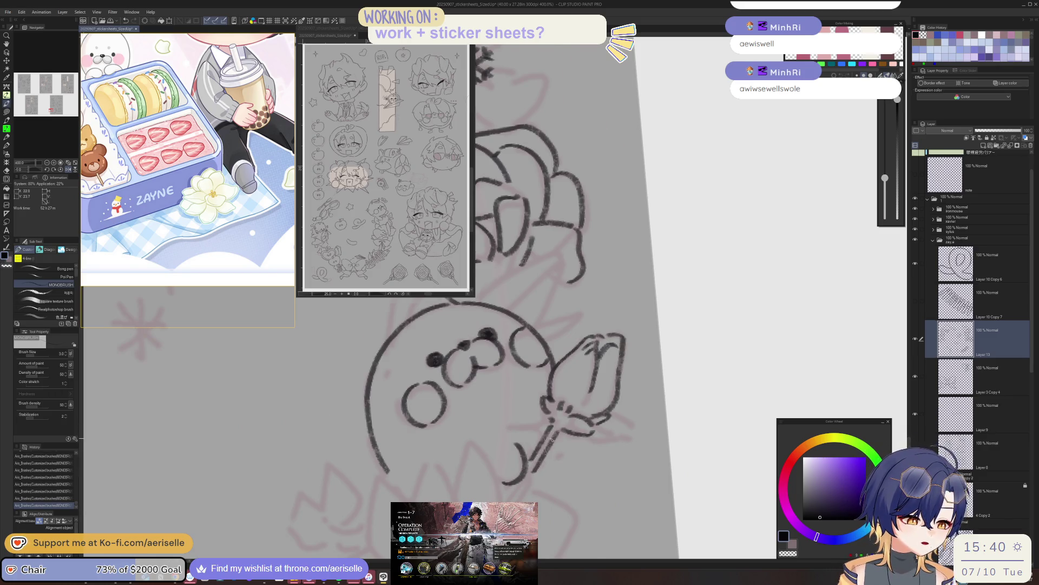
pyautogui.press('h')
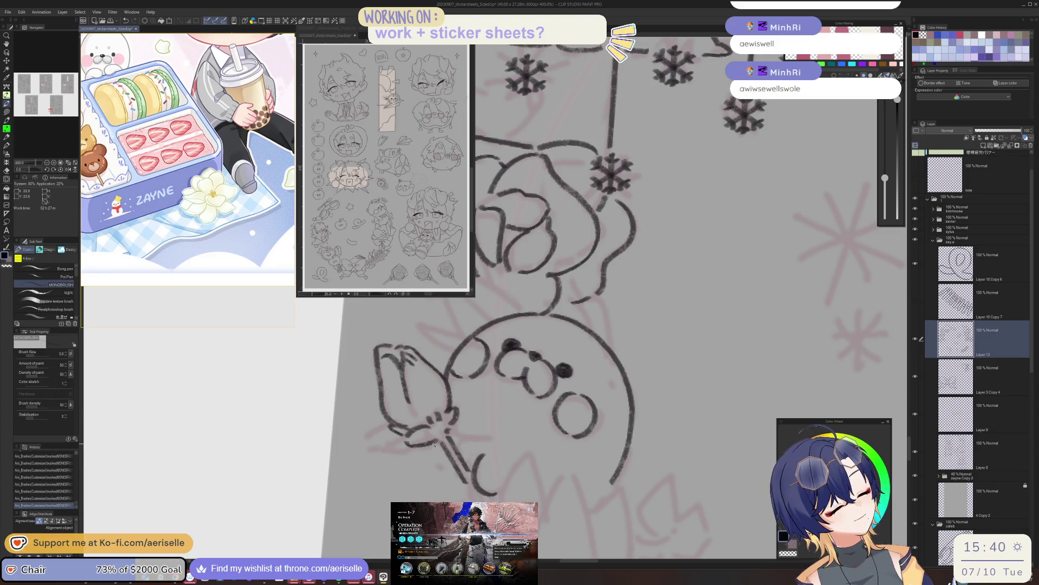
pyautogui.press('h')
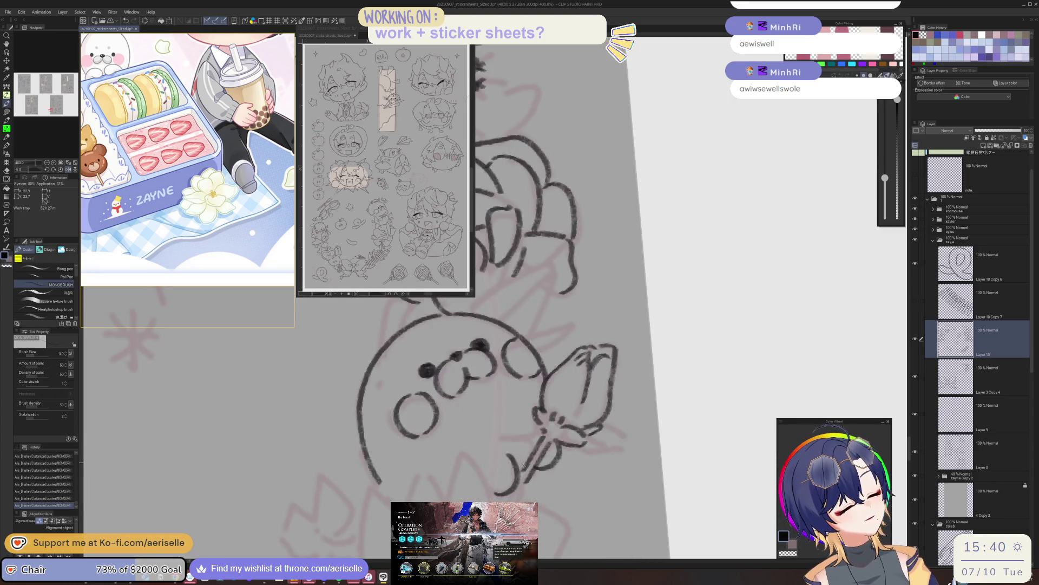
pyautogui.moveTo(483, 441); pyautogui.dragTo(497, 447)
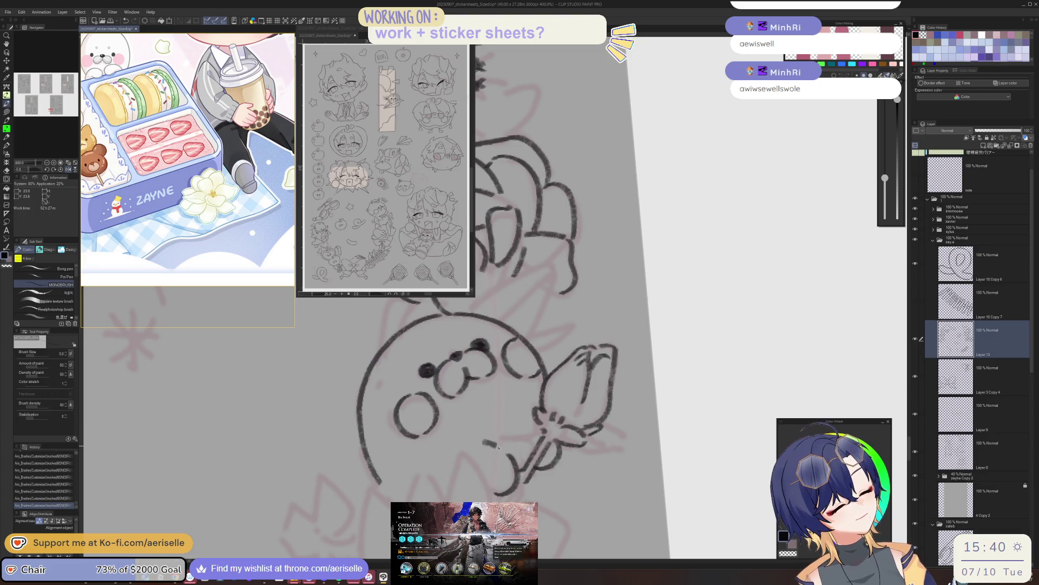
pyautogui.press('h')
pyautogui.press('-')
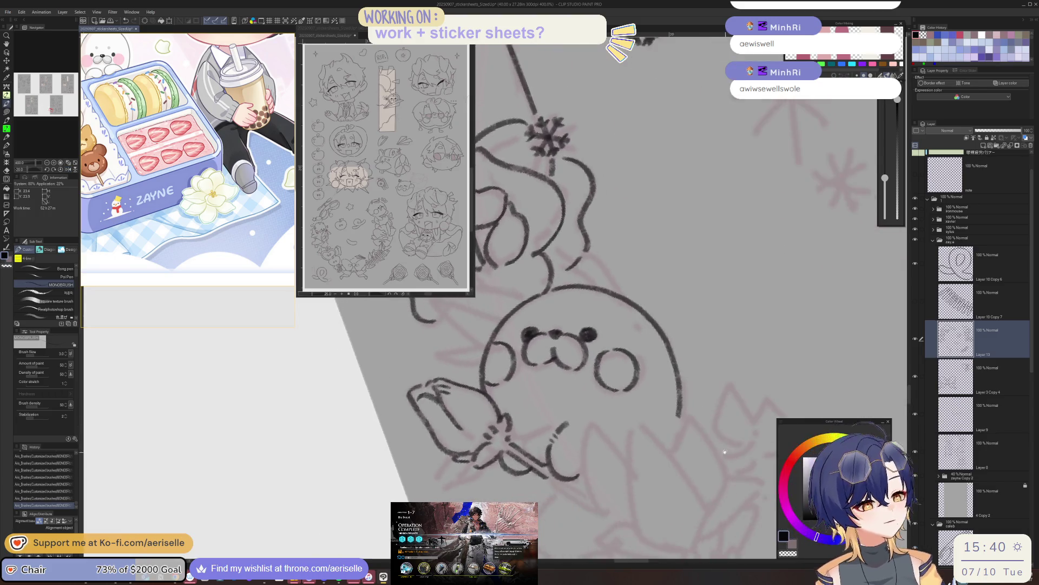
pyautogui.scroll(-3, 724, 451)
pyautogui.scroll(-3, 692, 406)
pyautogui.scroll(-2, 660, 356)
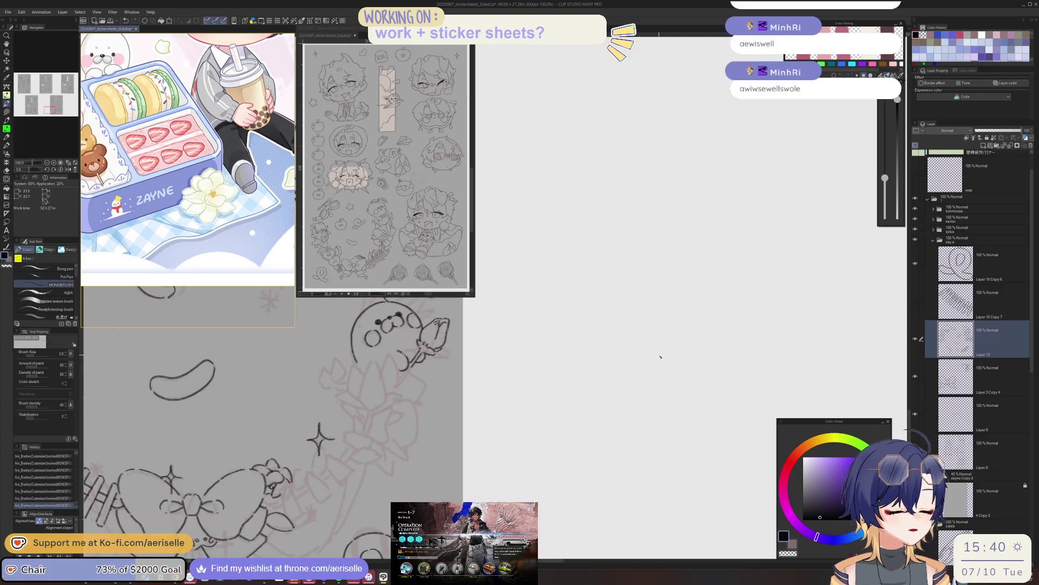
pyautogui.moveTo(661, 357); pyautogui.dragTo(747, 358)
pyautogui.press('h')
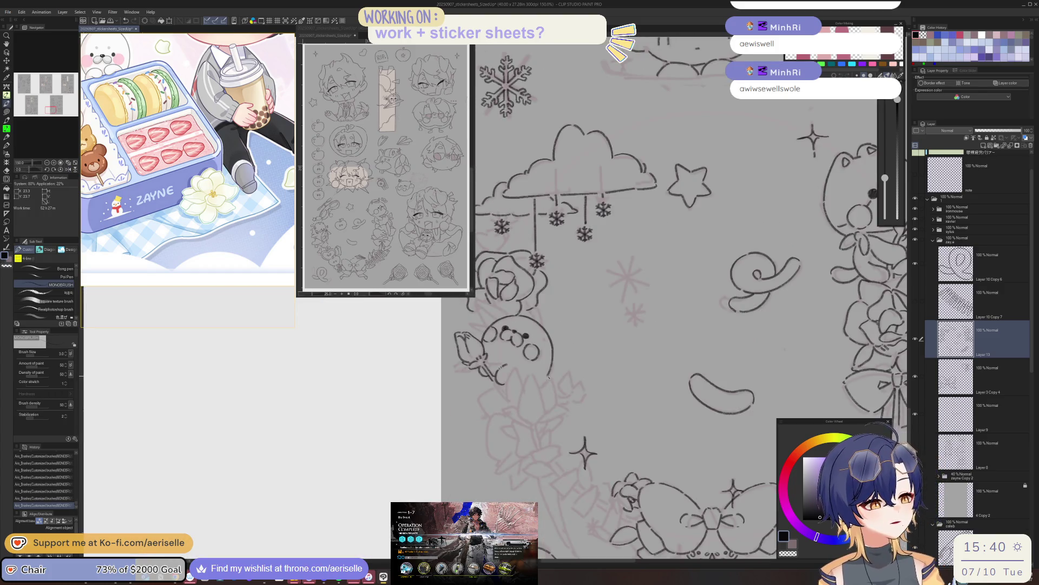
pyautogui.scroll(4, 548, 377)
pyautogui.moveTo(409, 429)
pyautogui.mouseDown()
pyautogui.moveTo(506, 467)
pyautogui.moveTo(542, 437)
pyautogui.mouseUp()
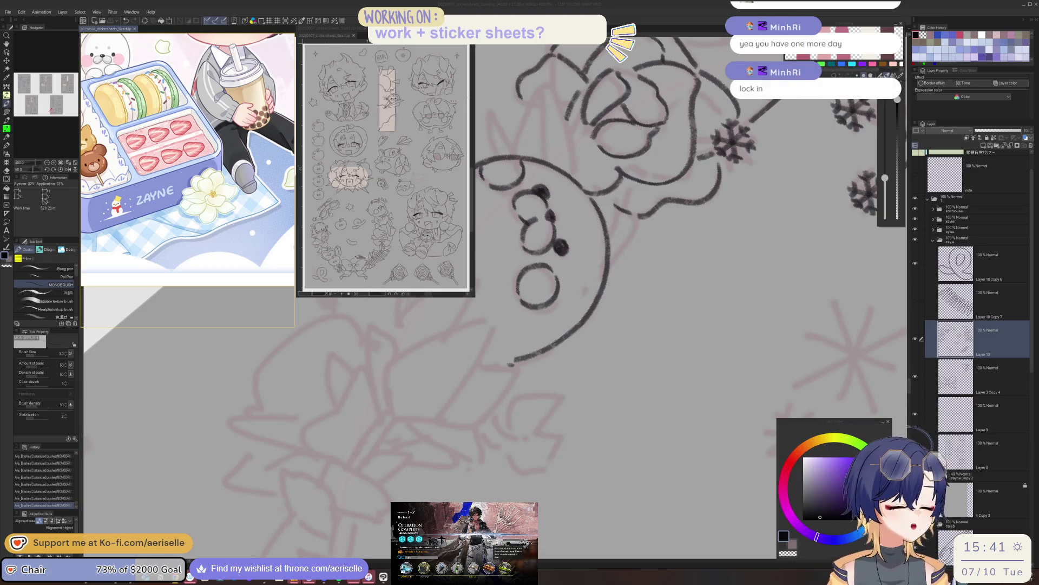
# Ink the second tulip-bud outline beside the seal, redoing the arcing stroke and closing it with a petal.
pyautogui.scroll(-2, 595, 244)
pyautogui.scroll(-2, 596, 243)
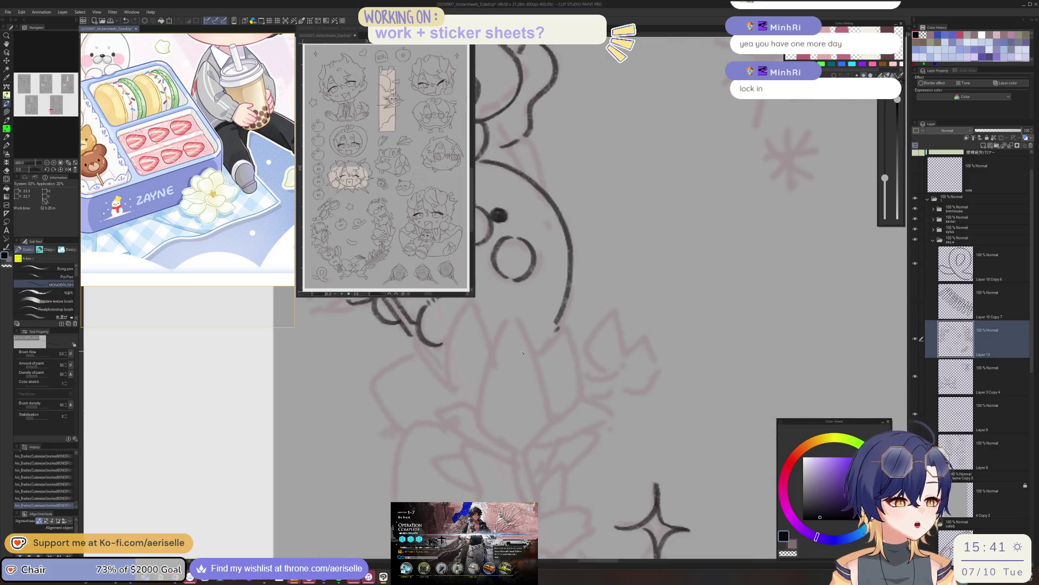
pyautogui.scroll(-2, 596, 244)
pyautogui.moveTo(522, 350)
pyautogui.mouseDown()
pyautogui.moveTo(549, 434)
pyautogui.moveTo(631, 429)
pyautogui.moveTo(454, 405)
pyautogui.mouseUp()
pyautogui.scroll(5, 453, 404)
pyautogui.moveTo(448, 469)
pyautogui.mouseDown()
pyautogui.moveTo(458, 500)
pyautogui.moveTo(479, 490)
pyautogui.moveTo(439, 425)
pyautogui.mouseUp()
pyautogui.press('-')
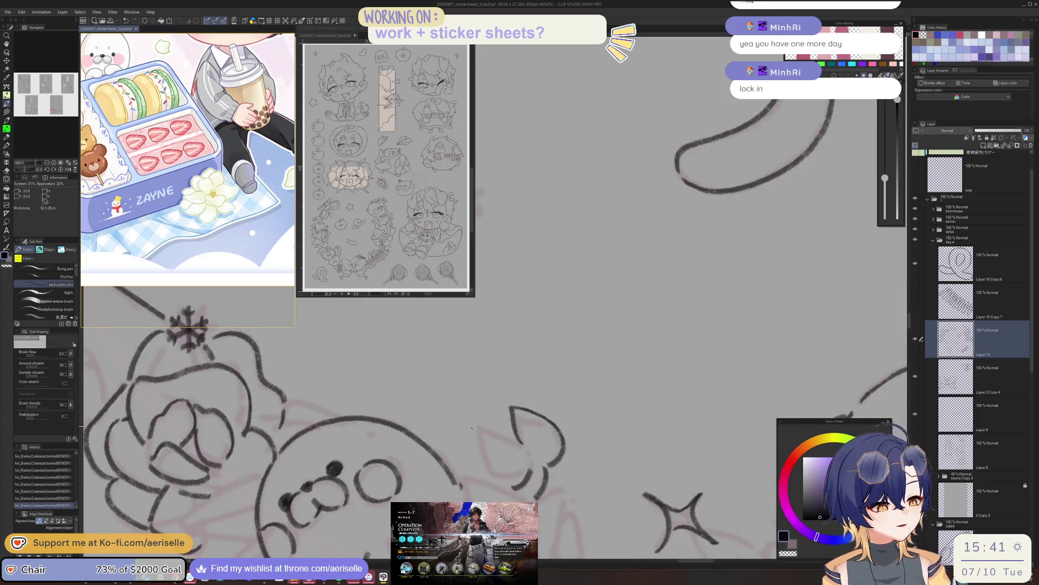
pyautogui.press('-')
pyautogui.press('-')
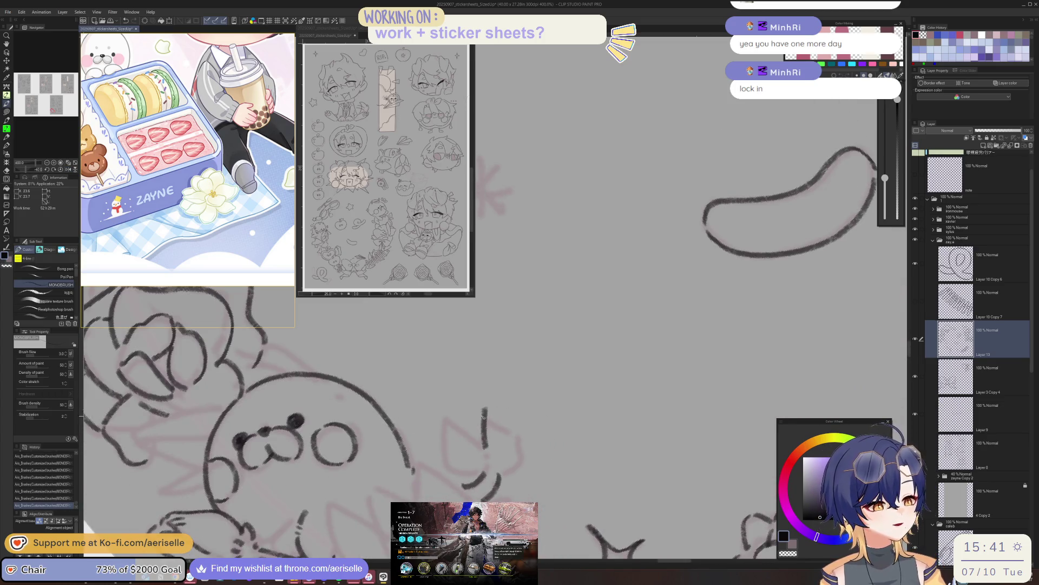
pyautogui.moveTo(486, 409); pyautogui.dragTo(518, 445)
pyautogui.hotkey('ctrl', 'z')
pyautogui.moveTo(521, 456); pyautogui.dragTo(501, 472)
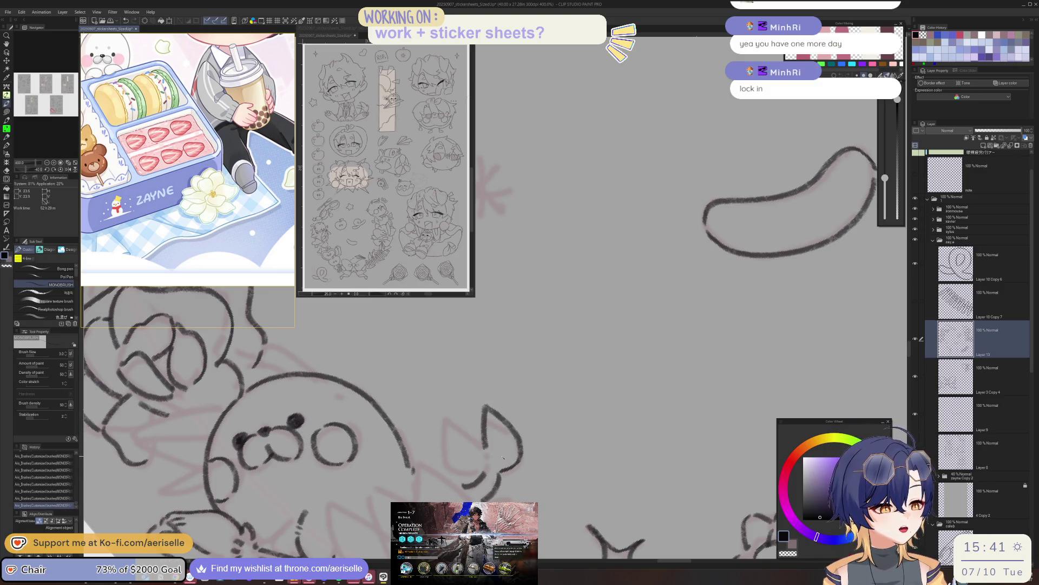
pyautogui.press('=')
pyautogui.press('=')
pyautogui.moveTo(558, 432)
pyautogui.mouseDown()
pyautogui.moveTo(586, 395)
pyautogui.moveTo(592, 449)
pyautogui.mouseUp()
# Level the view rotation and try short strokes beneath the snowflake cloud, undoing the unwanted ones.
pyautogui.press('h')
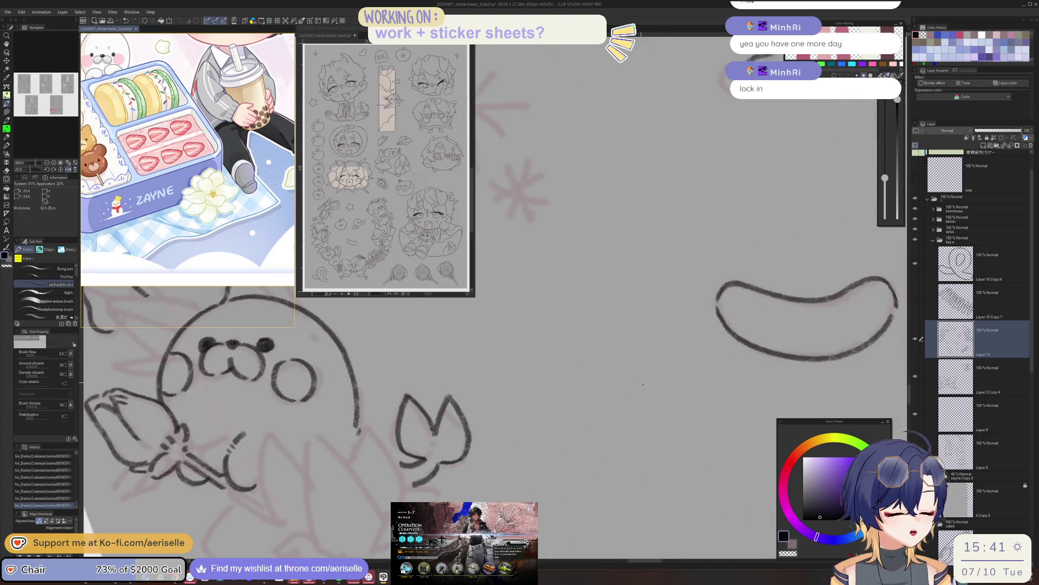
pyautogui.press('h')
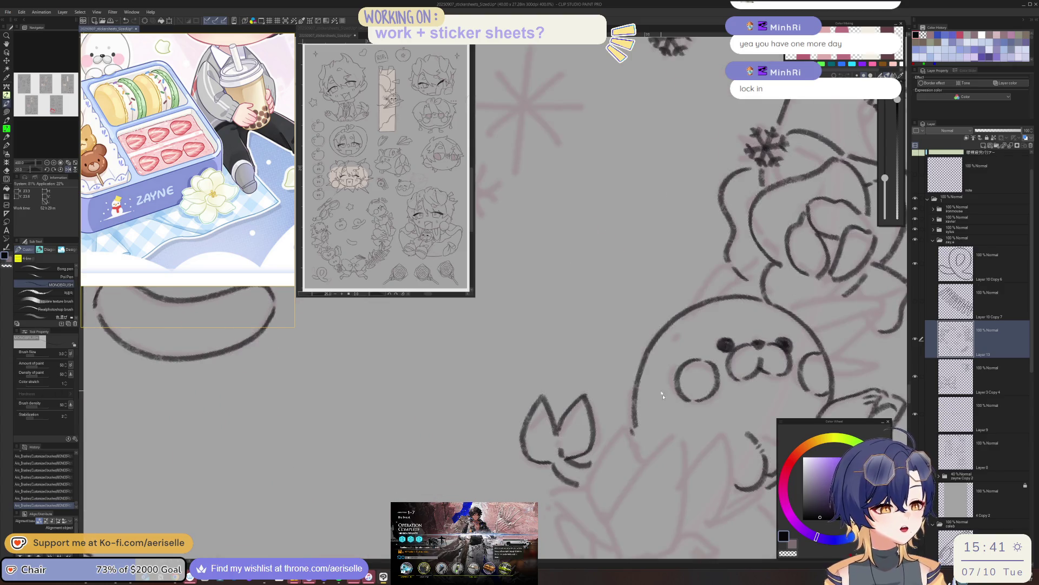
pyautogui.scroll(-4, 662, 395)
pyautogui.moveTo(820, 295); pyautogui.dragTo(537, 444)
pyautogui.hotkey('ctrl', '@')
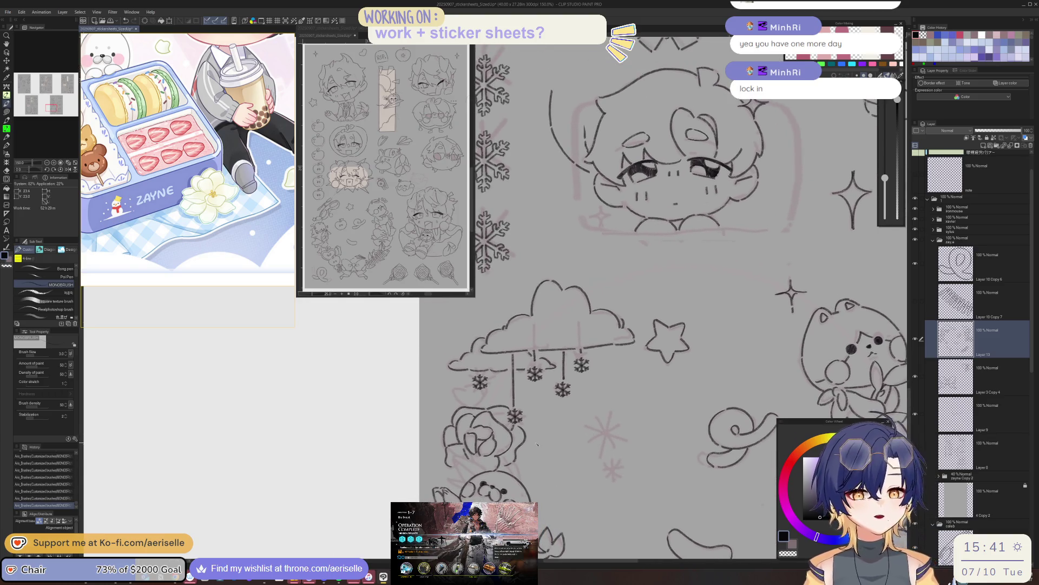
pyautogui.scroll(3, 469, 393)
pyautogui.moveTo(459, 388)
pyautogui.mouseDown()
pyautogui.moveTo(433, 409)
pyautogui.moveTo(465, 440)
pyautogui.mouseUp()
pyautogui.hotkey('ctrl', 'z')
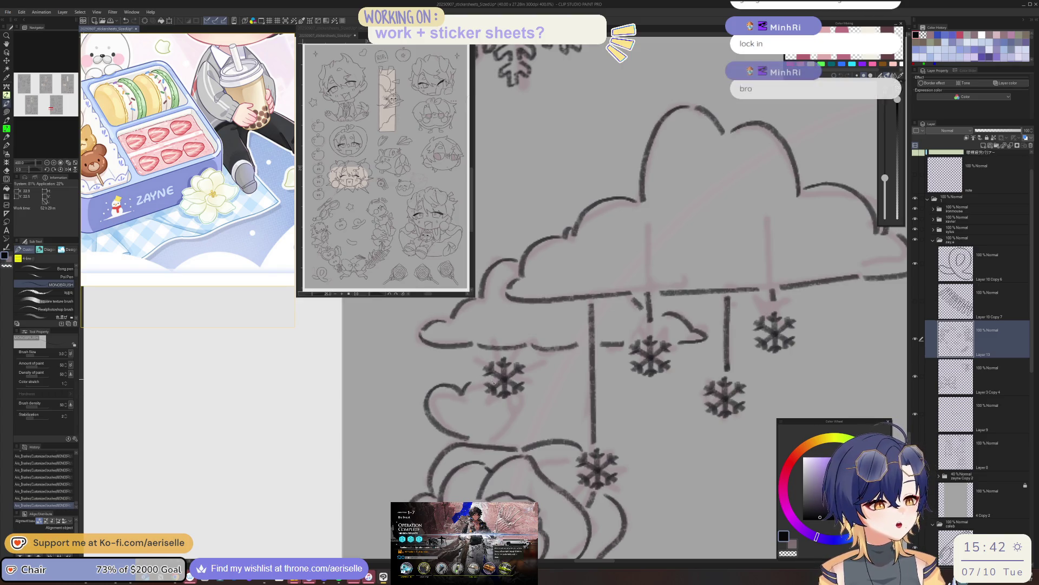
pyautogui.moveTo(505, 402); pyautogui.dragTo(477, 440)
pyautogui.hotkey('ctrl', 'z')
pyautogui.scroll(-5, 478, 436)
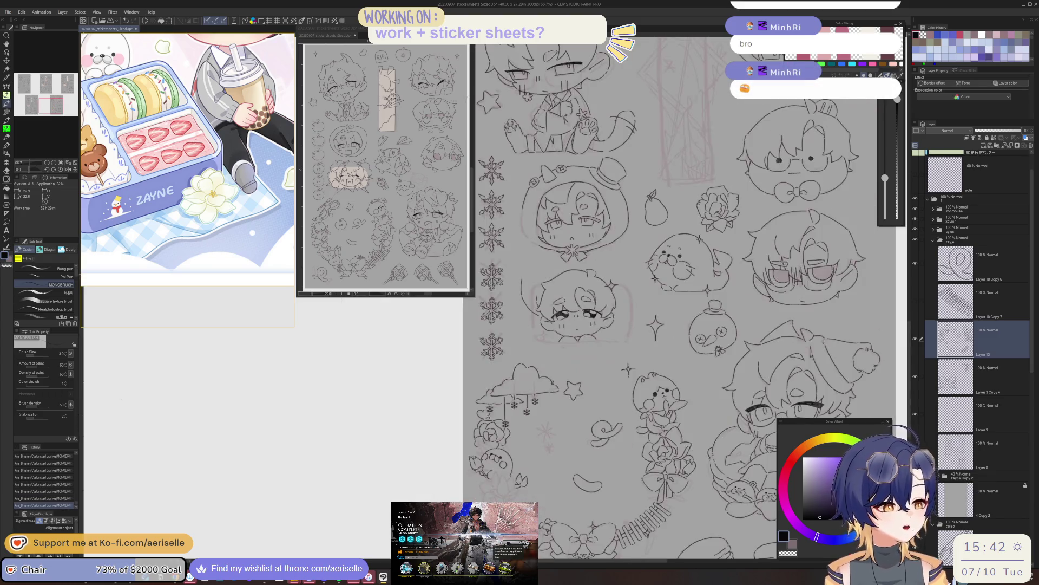
# Browse the Sub View to the white-rose sticker reference and zoom the canvas to 200%.
pyautogui.scroll(-3, 647, 406)
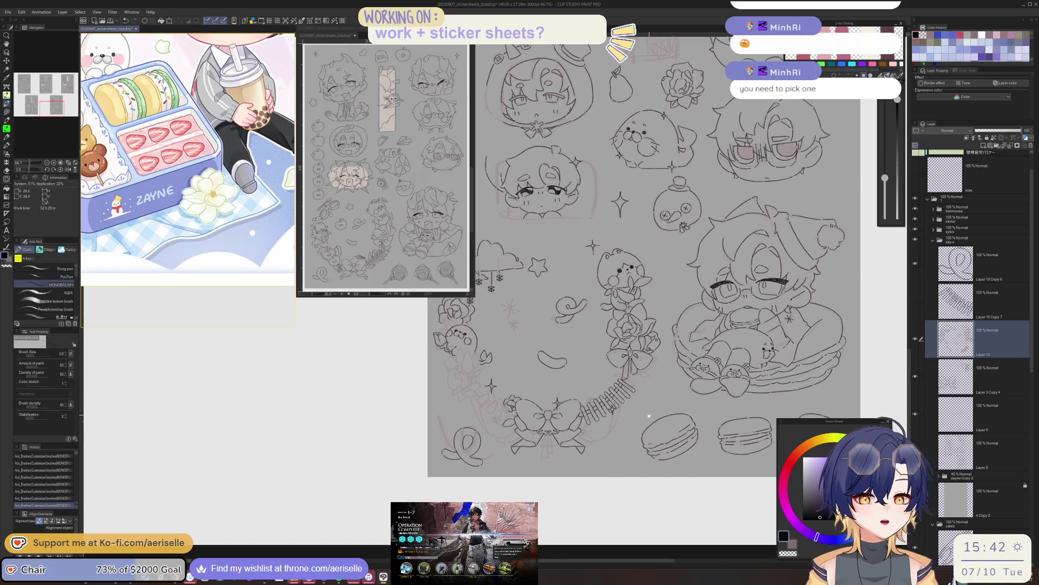
pyautogui.scroll(-1, 645, 426)
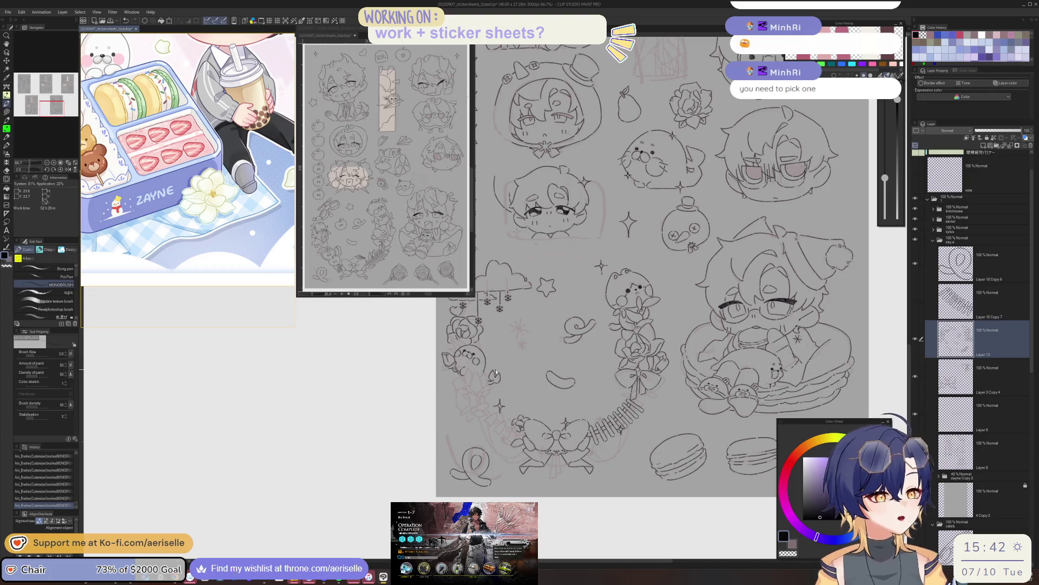
pyautogui.scroll(-3, 236, 131)
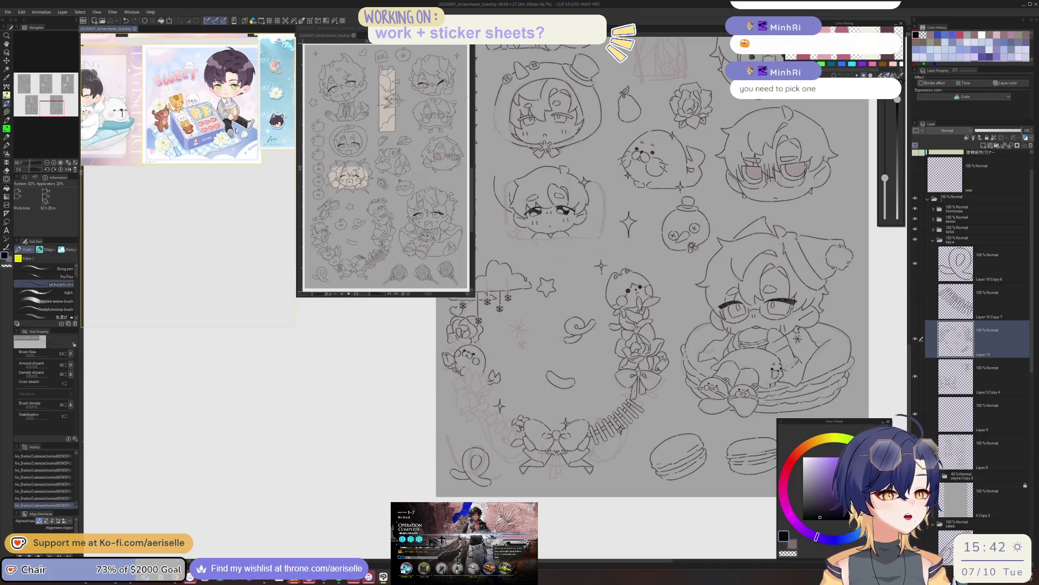
pyautogui.scroll(-2, 236, 131)
pyautogui.scroll(-1, 236, 131)
pyautogui.scroll(-1, 236, 130)
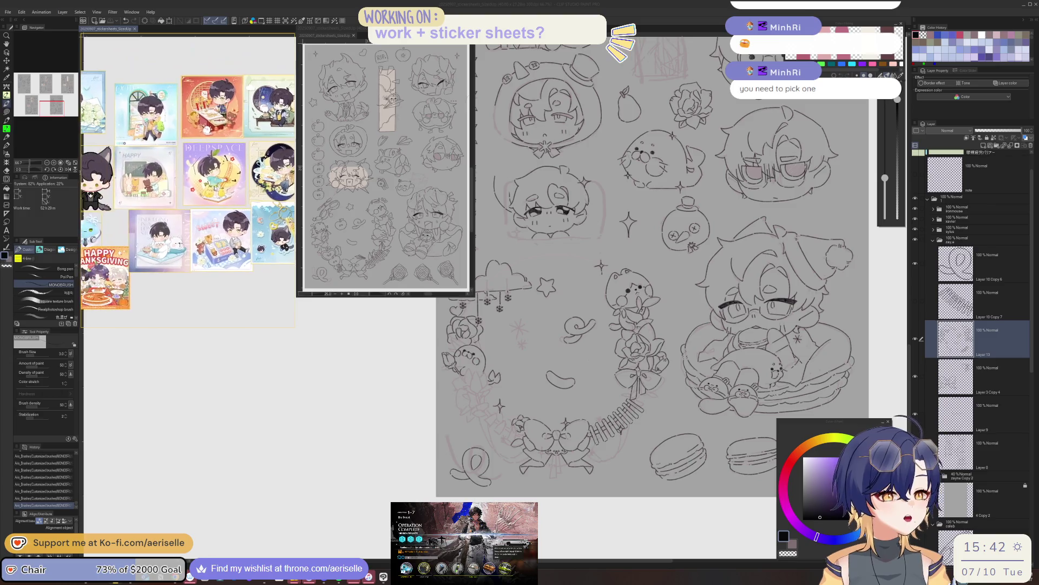
pyautogui.moveTo(281, 134)
pyautogui.mouseDown()
pyautogui.moveTo(219, 159)
pyautogui.moveTo(227, 179)
pyautogui.mouseUp()
pyautogui.scroll(3, 226, 199)
pyautogui.scroll(-3, 225, 199)
pyautogui.scroll(3, 226, 178)
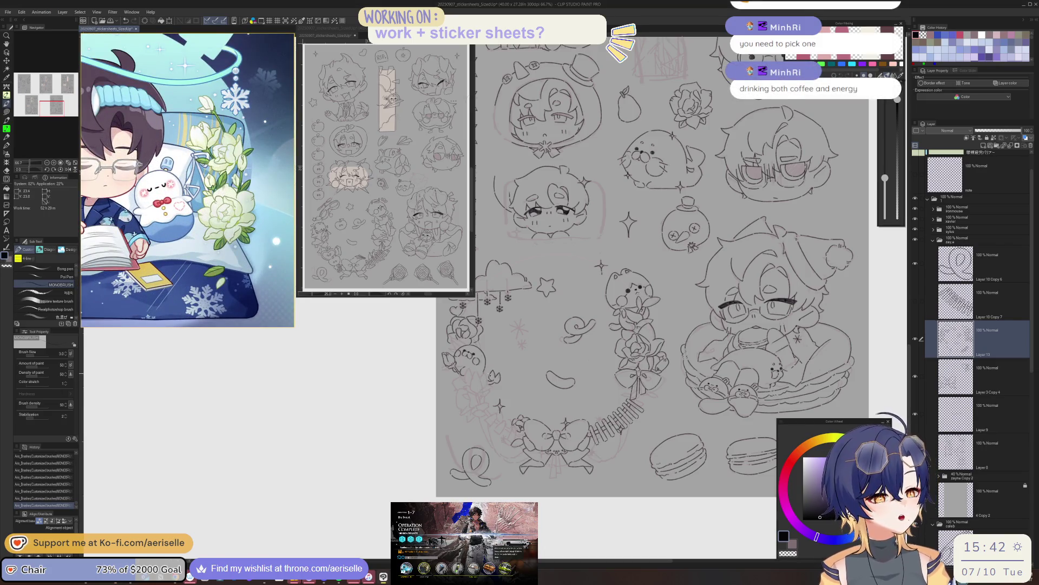
pyautogui.scroll(3, 480, 390)
pyautogui.scroll(2, 476, 396)
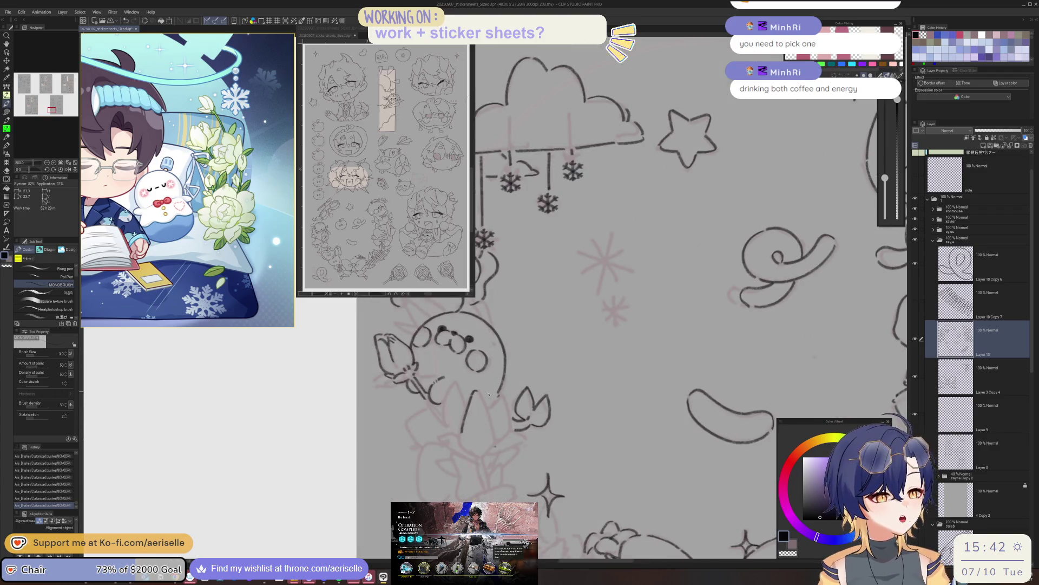
# Redraw the stem strokes with small sepal leaves under the seal's lower bud.
pyautogui.hotkey('ctrl', 'z')
pyautogui.moveTo(500, 428); pyautogui.dragTo(501, 436)
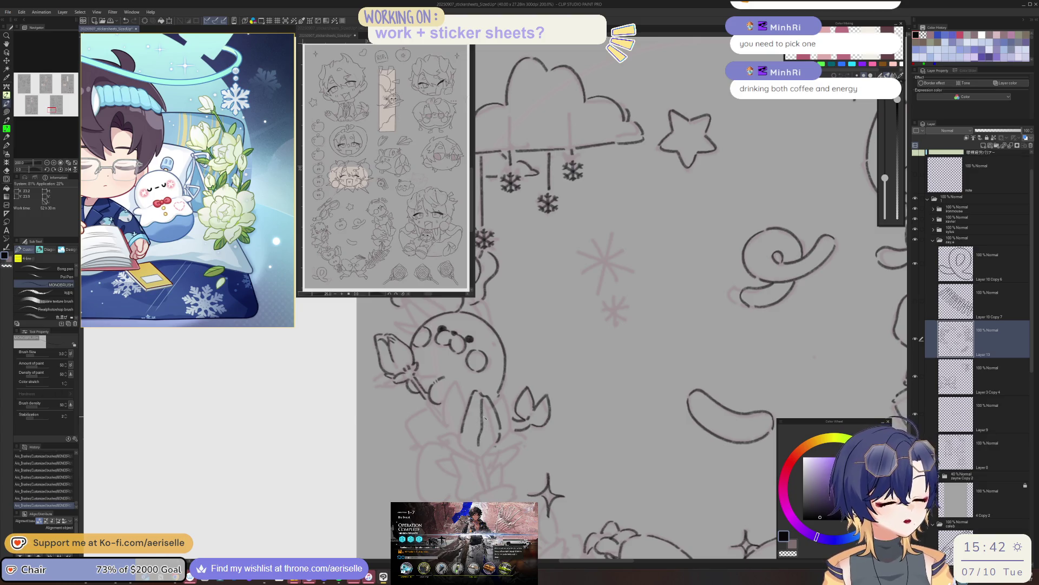
pyautogui.scroll(3, 465, 438)
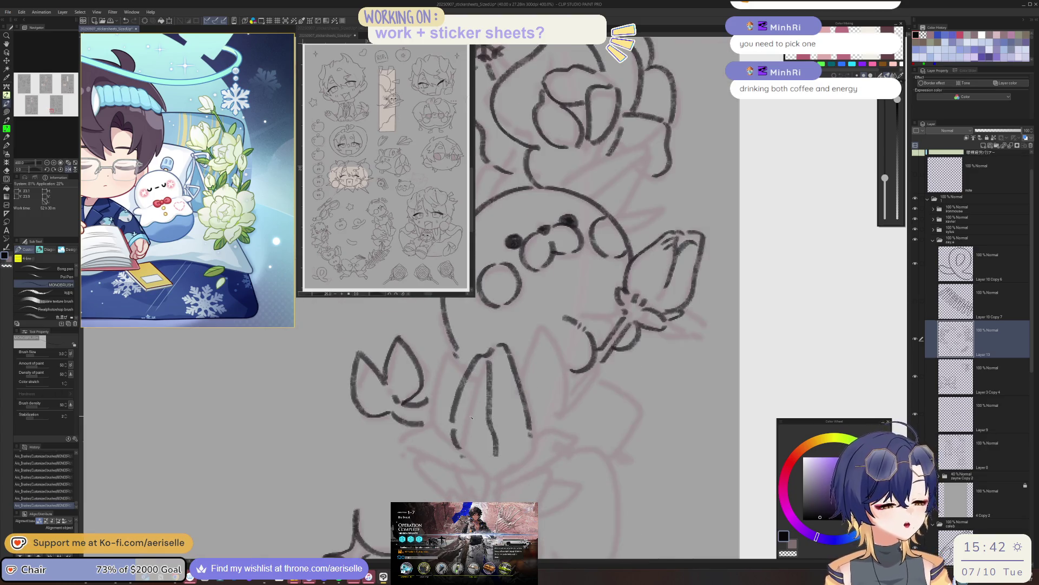
pyautogui.moveTo(471, 416)
pyautogui.mouseDown()
pyautogui.moveTo(514, 426)
pyautogui.moveTo(485, 431)
pyautogui.mouseUp()
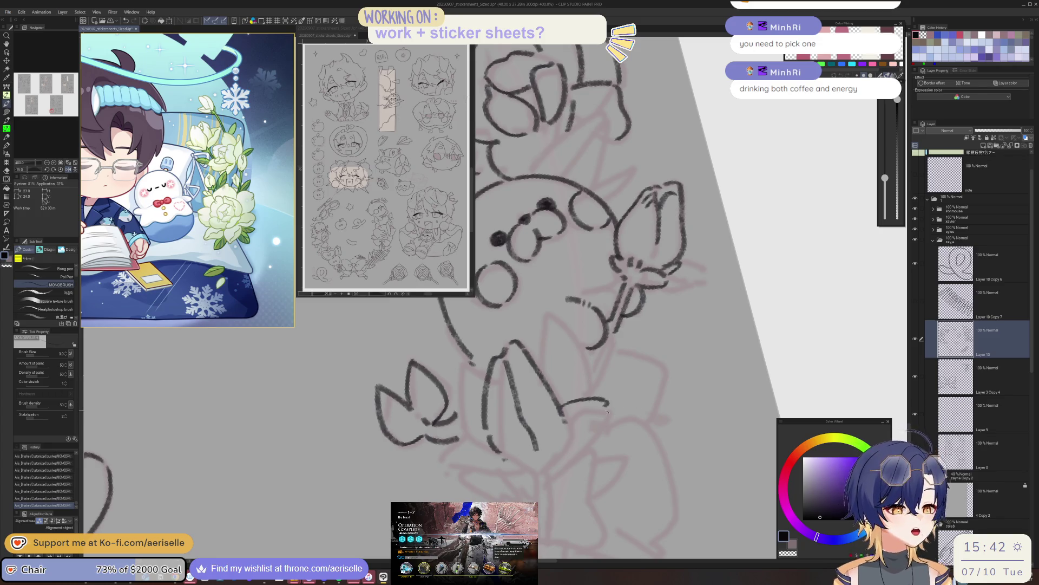
pyautogui.press('h')
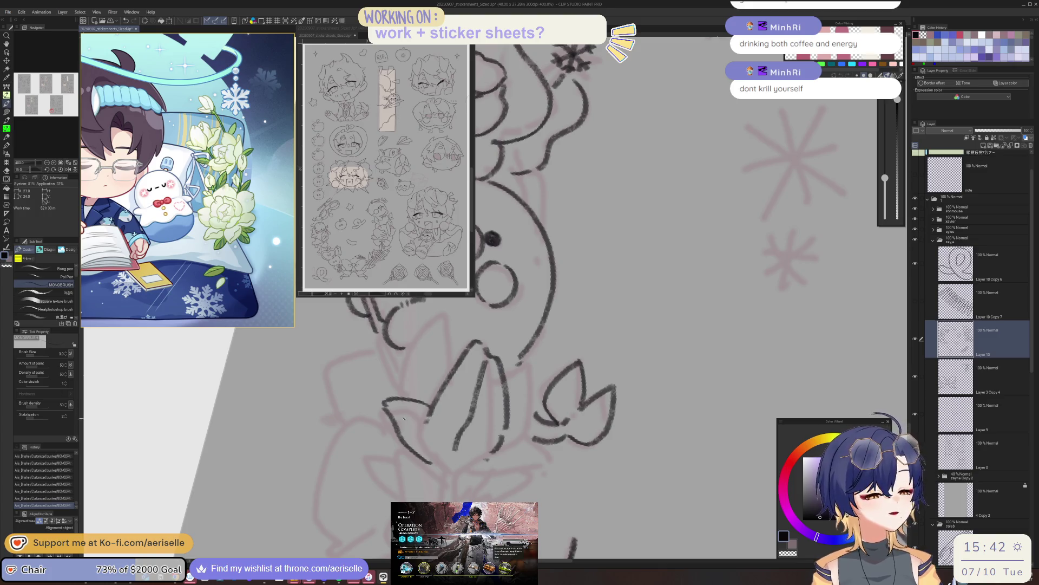
pyautogui.press('-')
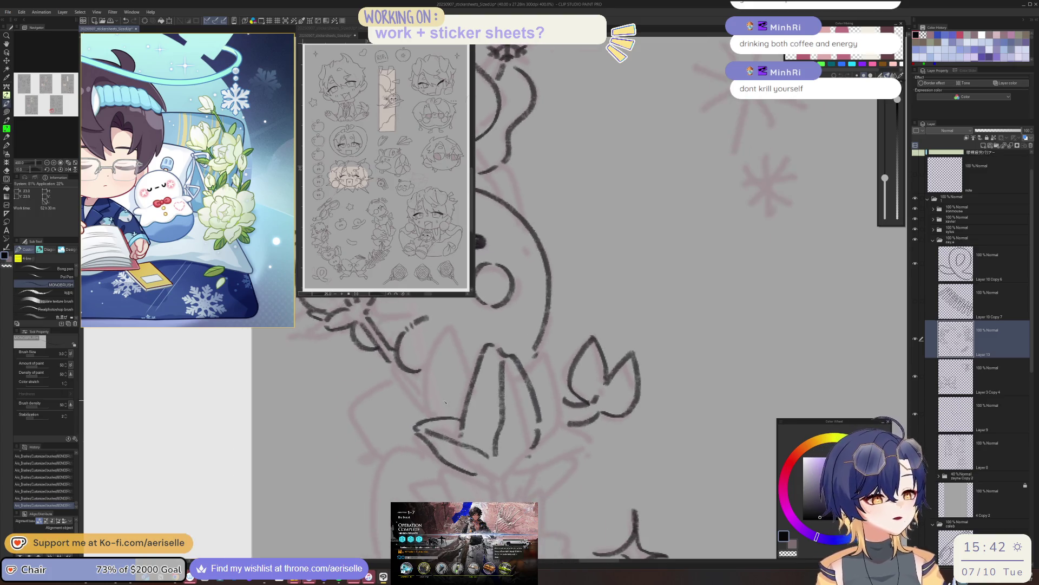
pyautogui.press('-')
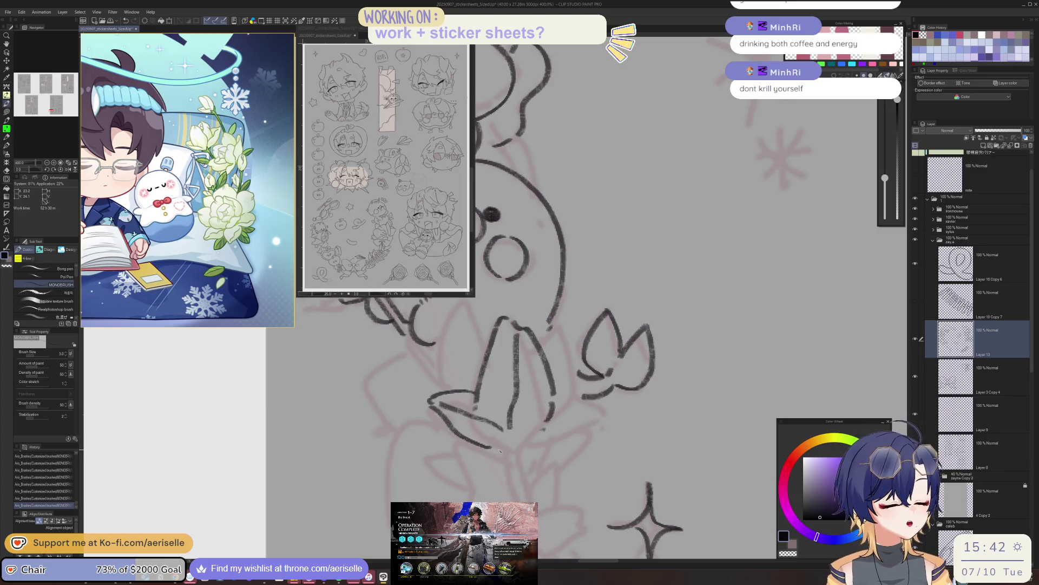
pyautogui.hotkey('ctrl', 'z')
pyautogui.moveTo(512, 434)
pyautogui.mouseDown()
pyautogui.moveTo(516, 451)
pyautogui.moveTo(531, 444)
pyautogui.mouseUp()
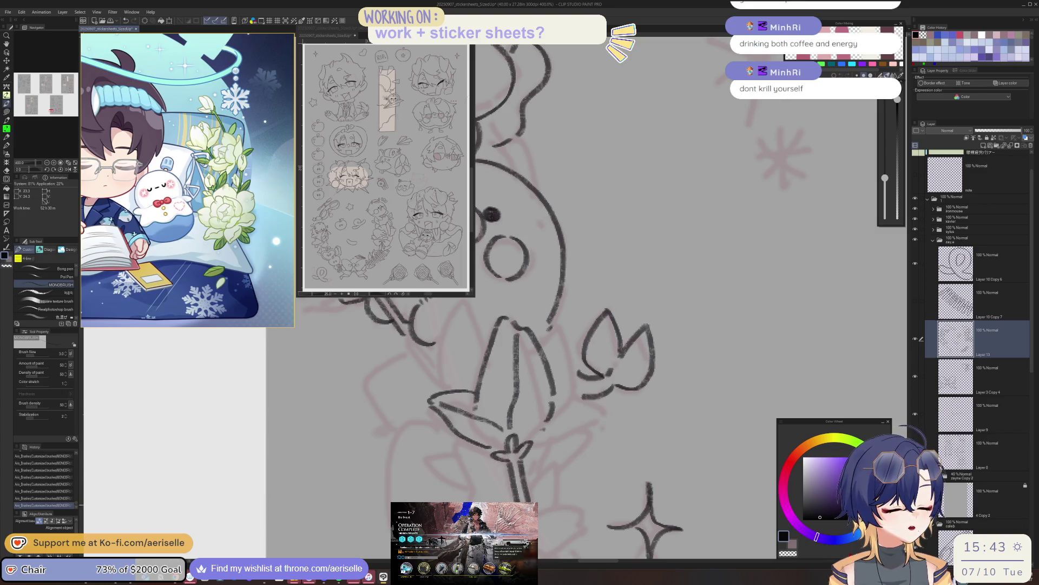
pyautogui.press('-')
pyautogui.press('-')
pyautogui.press('-')
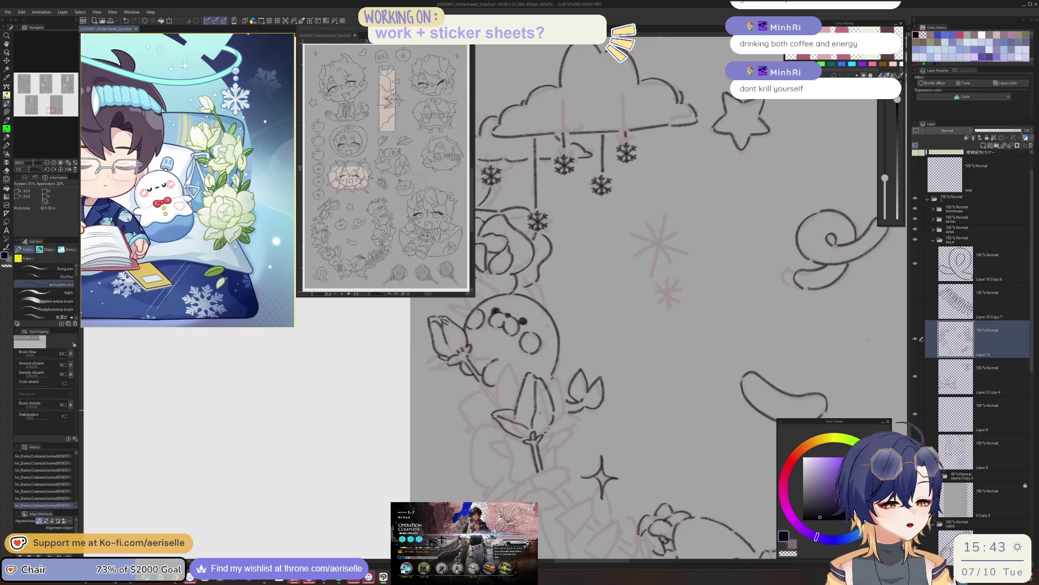
pyautogui.scroll(3, 536, 428)
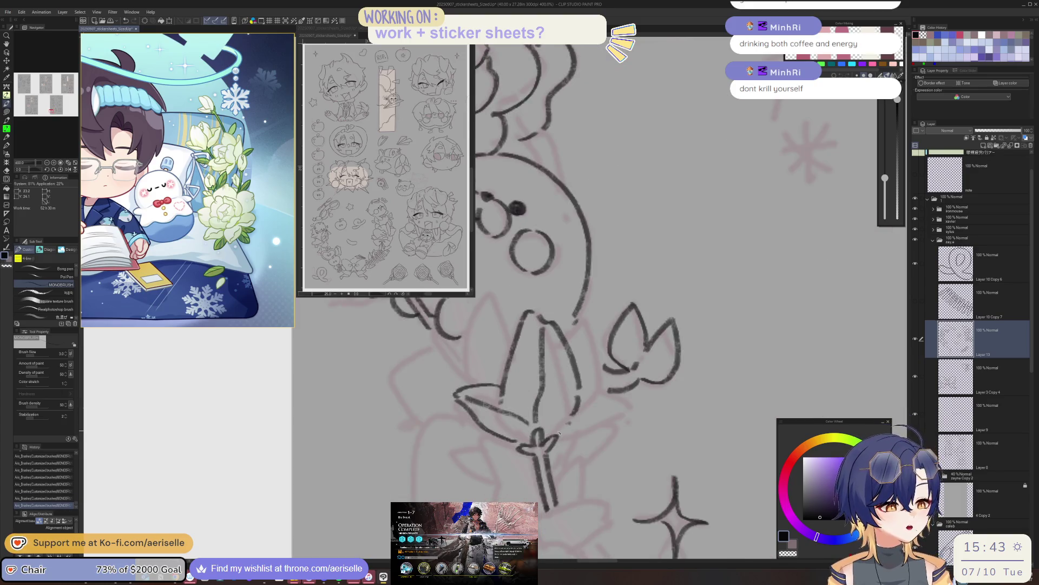
pyautogui.scroll(-2, 556, 434)
pyautogui.scroll(-1, 560, 432)
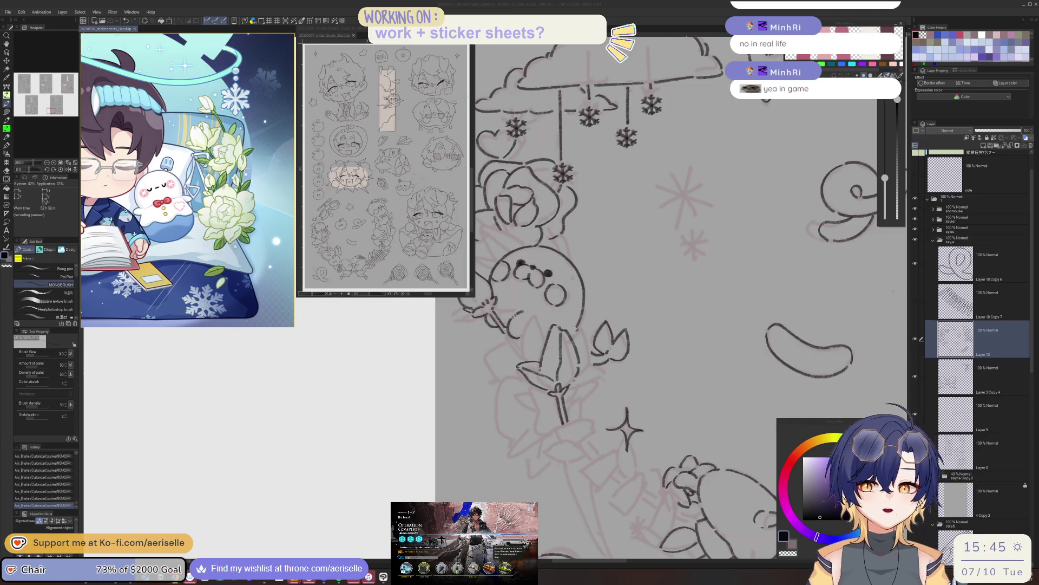
# Zoom the canvas to 400% and rotate the view counter-clockwise toward the seal.
pyautogui.click(523, 310)
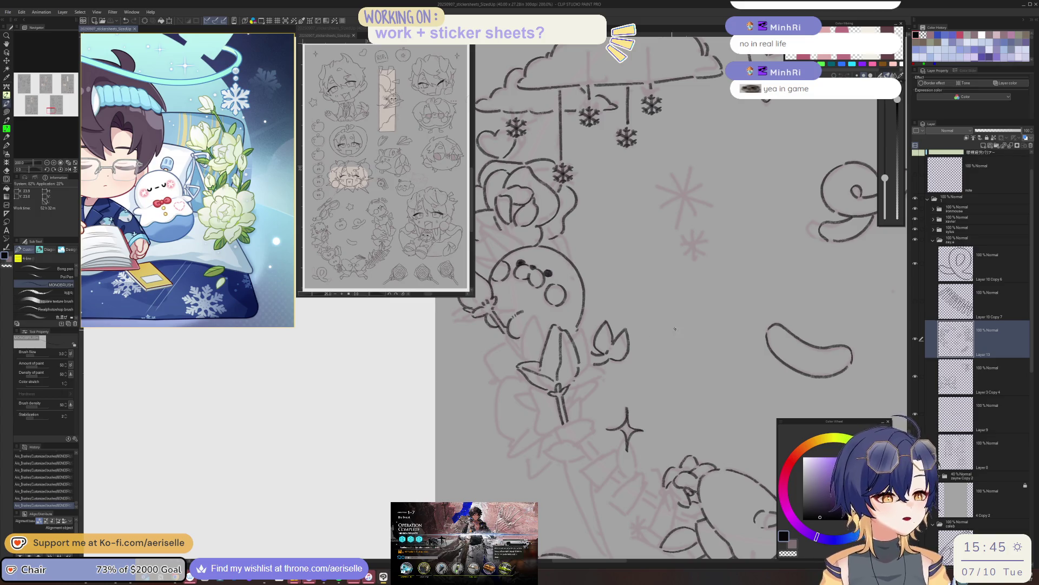
pyautogui.scroll(1, 548, 385)
pyautogui.scroll(1, 548, 385)
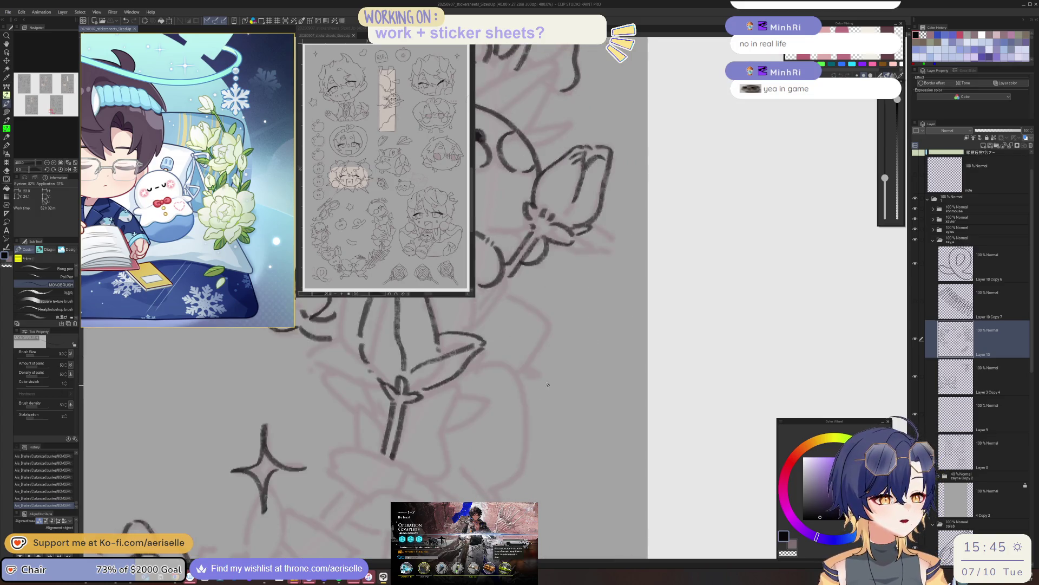
pyautogui.press('-')
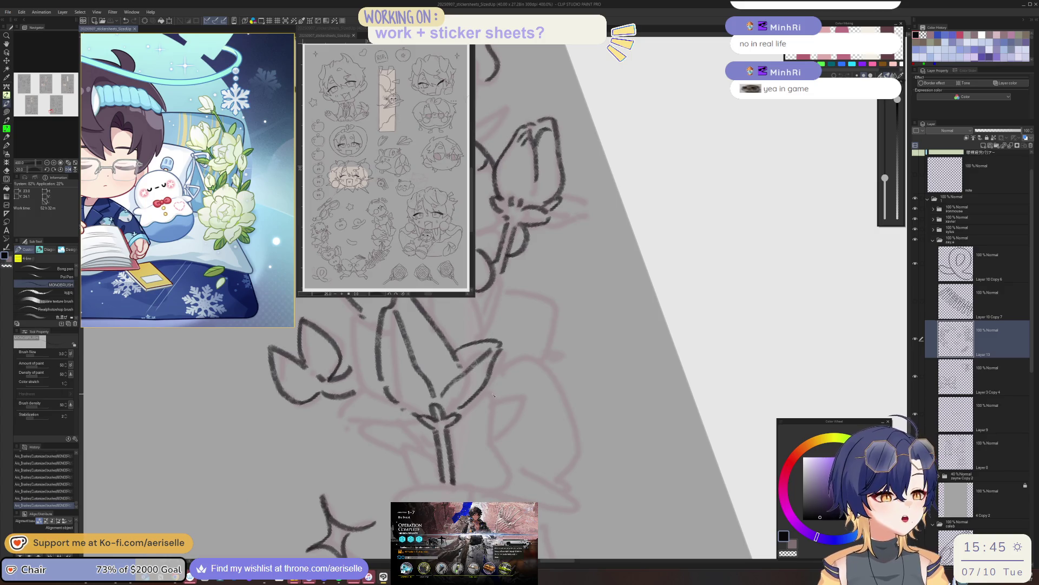
pyautogui.press('-')
pyautogui.press('-')
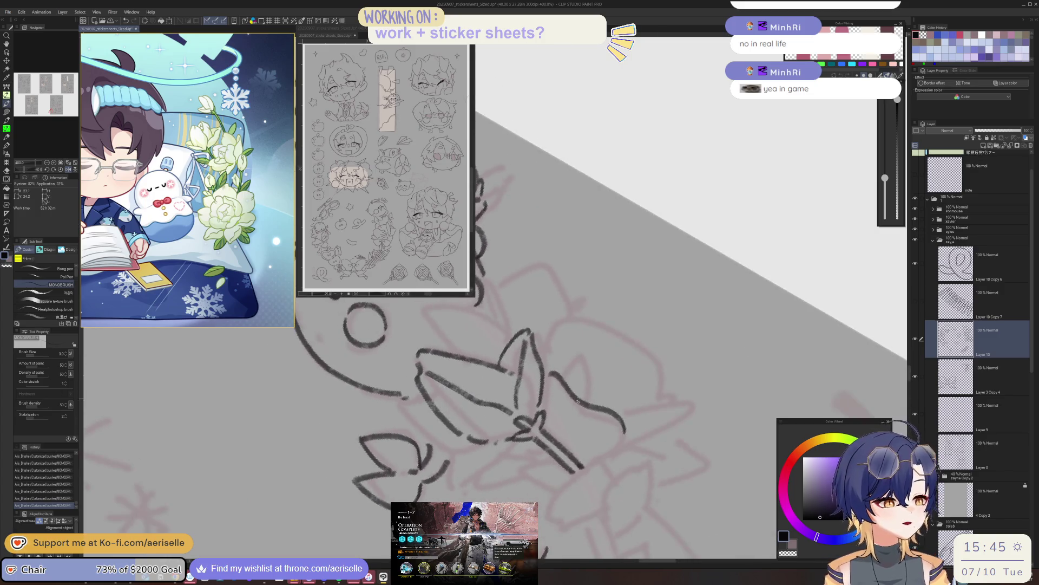
pyautogui.scroll(1, 595, 381)
pyautogui.scroll(1, 571, 350)
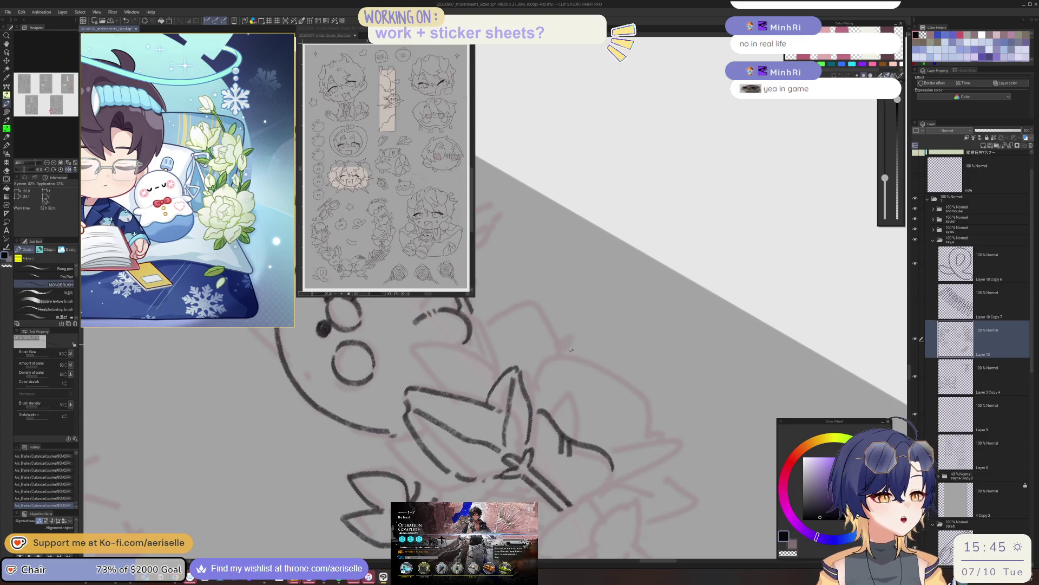
pyautogui.press('-')
pyautogui.scroll(3, 574, 378)
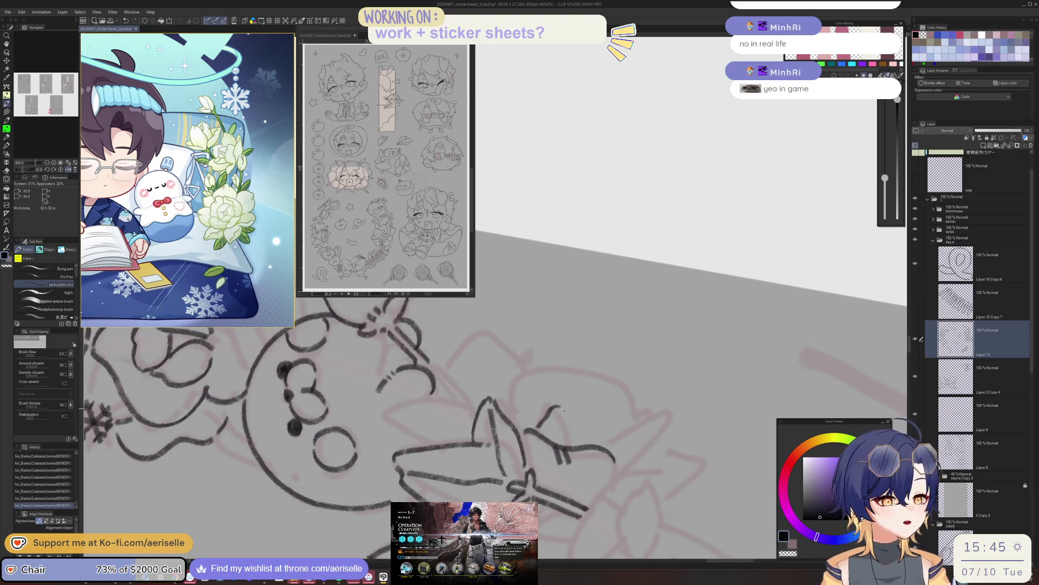
# Ink the rose's curled petal curves and inner petal lines beside the seal's face.
pyautogui.moveTo(562, 410); pyautogui.dragTo(597, 444)
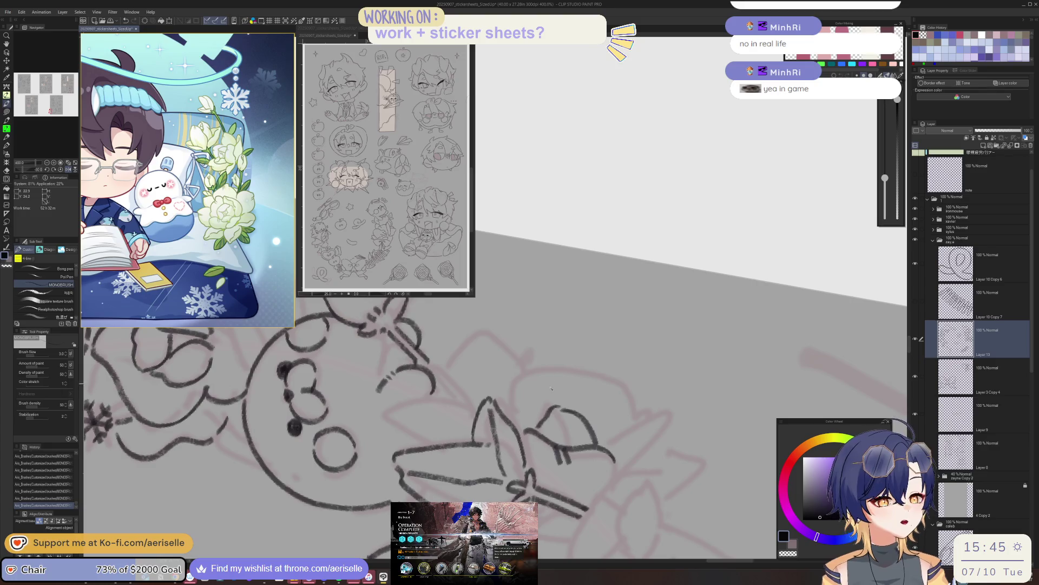
pyautogui.moveTo(559, 411); pyautogui.dragTo(568, 443)
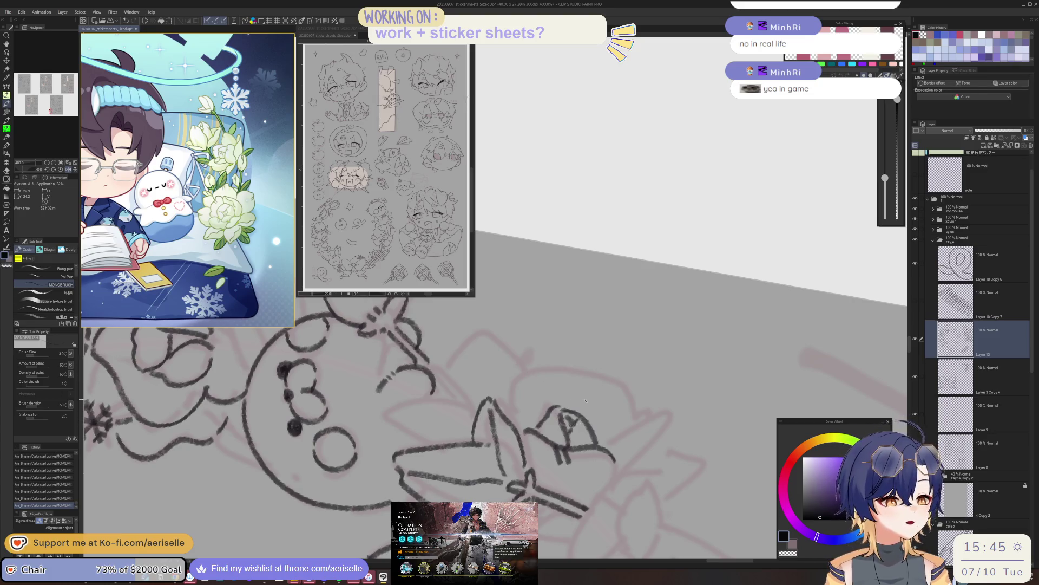
pyautogui.moveTo(515, 387); pyautogui.dragTo(512, 418)
pyautogui.press('h')
pyautogui.press('h')
pyautogui.hotkey('ctrl', 'z')
pyautogui.moveTo(572, 357); pyautogui.dragTo(507, 398)
pyautogui.moveTo(575, 359); pyautogui.dragTo(628, 415)
pyautogui.moveTo(576, 362)
pyautogui.mouseDown()
pyautogui.moveTo(582, 385)
pyautogui.moveTo(573, 386)
pyautogui.mouseUp()
pyautogui.moveTo(718, 464); pyautogui.dragTo(669, 433)
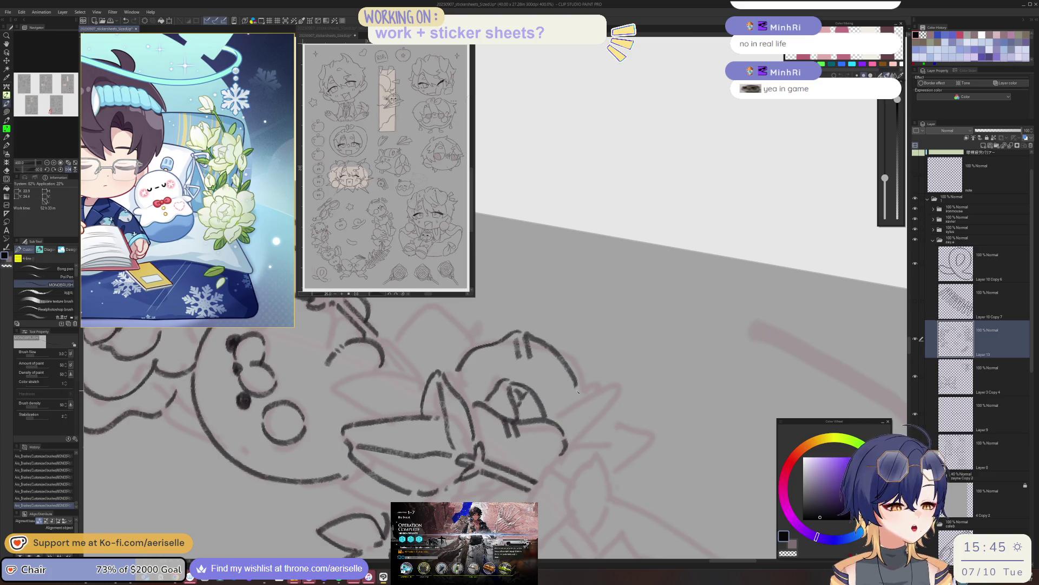
# Erase stray line bits near the rose and add short detail strokes to the flower and bow.
pyautogui.moveTo(578, 391)
pyautogui.mouseDown()
pyautogui.moveTo(590, 416)
pyautogui.moveTo(664, 408)
pyautogui.moveTo(660, 430)
pyautogui.moveTo(609, 424)
pyautogui.moveTo(579, 441)
pyautogui.mouseUp()
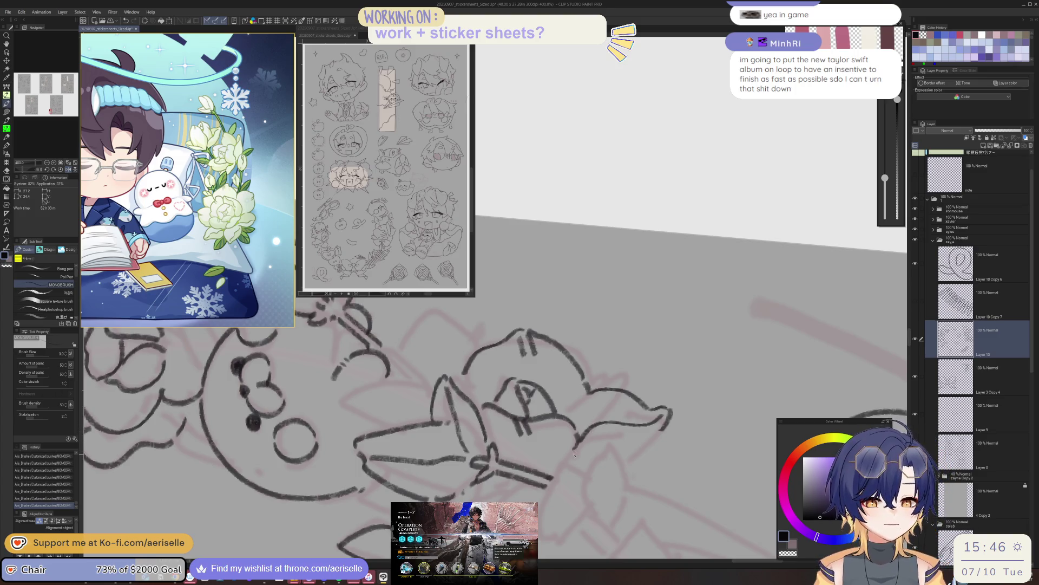
pyautogui.press('e')
pyautogui.moveTo(594, 433)
pyautogui.mouseDown()
pyautogui.moveTo(579, 444)
pyautogui.moveTo(583, 434)
pyautogui.mouseUp()
pyautogui.press('p')
pyautogui.moveTo(660, 435)
pyautogui.mouseDown()
pyautogui.moveTo(624, 468)
pyautogui.moveTo(471, 362)
pyautogui.mouseUp()
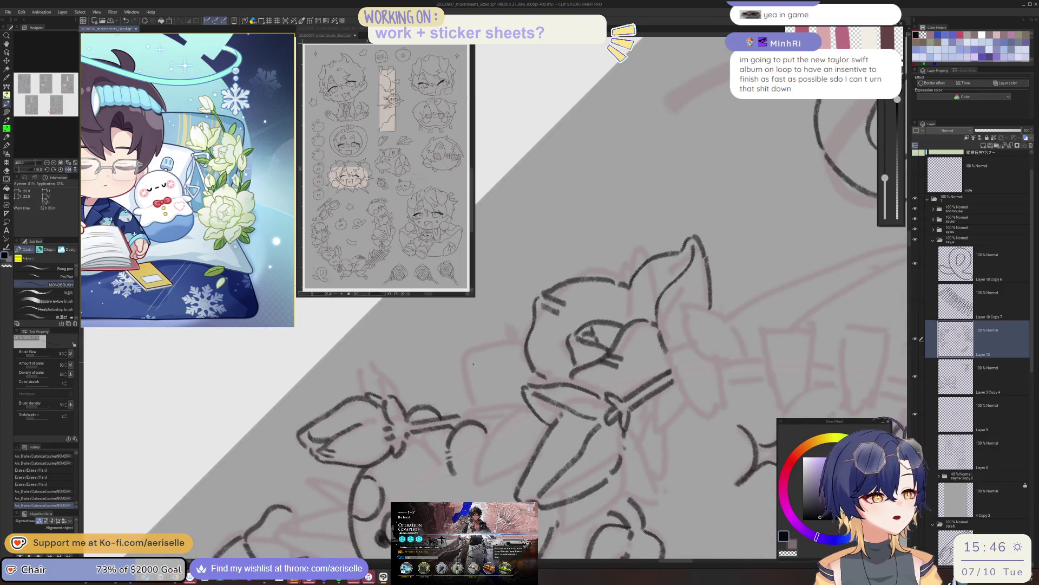
pyautogui.moveTo(530, 406)
pyautogui.mouseDown()
pyautogui.moveTo(514, 412)
pyautogui.moveTo(479, 475)
pyautogui.moveTo(534, 396)
pyautogui.mouseUp()
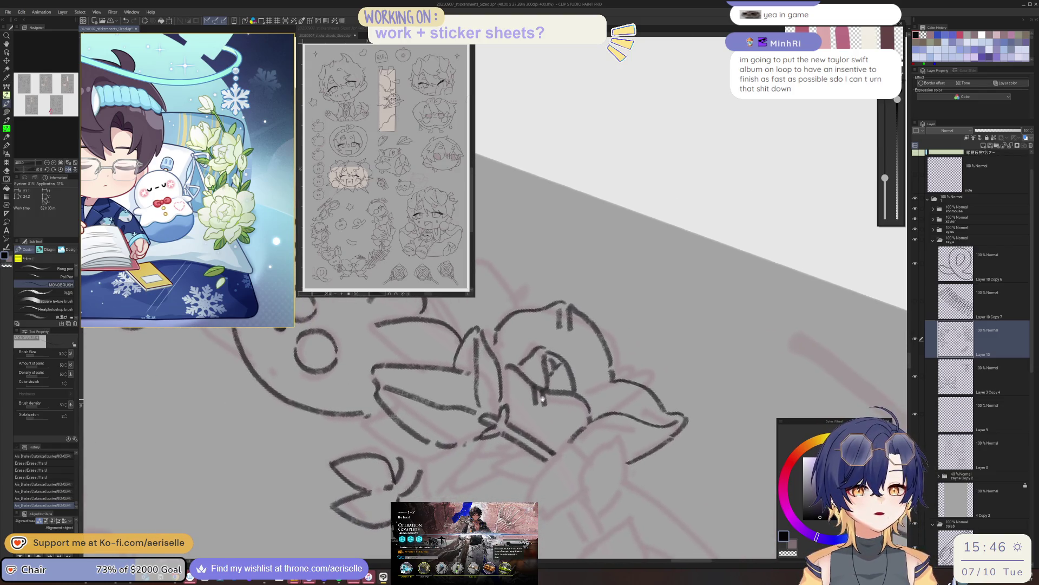
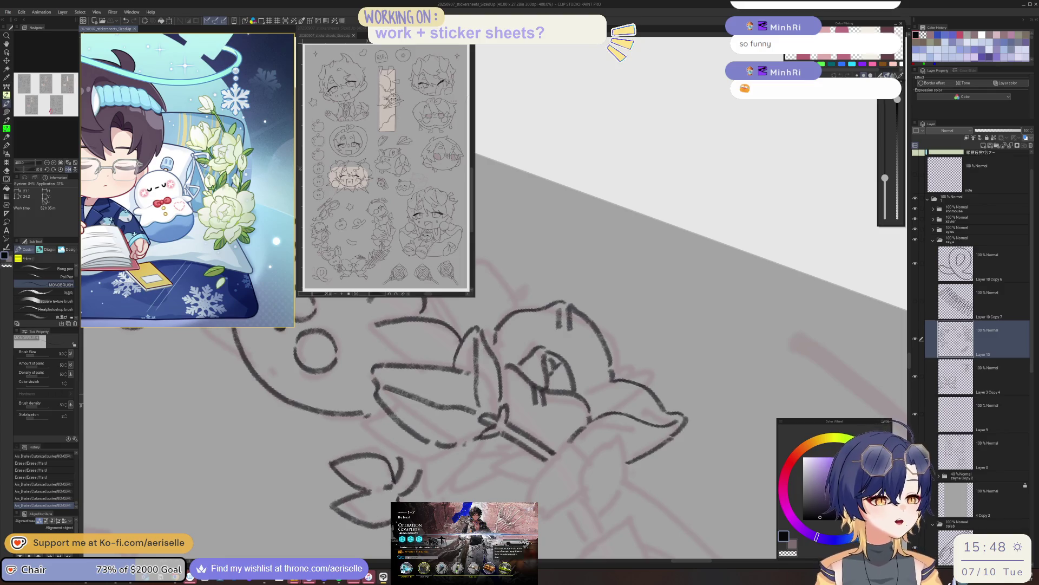
# Rotate, zoom and mirror the canvas view to frame the cloud and the seal's flower stem.
pyautogui.press('-')
pyautogui.press('-')
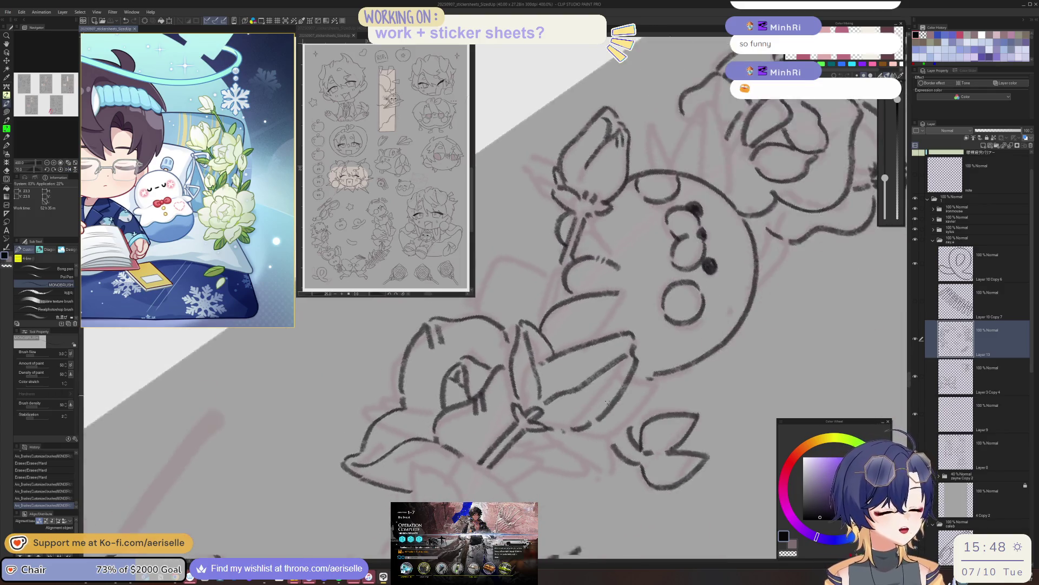
pyautogui.press('-')
pyautogui.press('-')
pyautogui.scroll(-5, 659, 419)
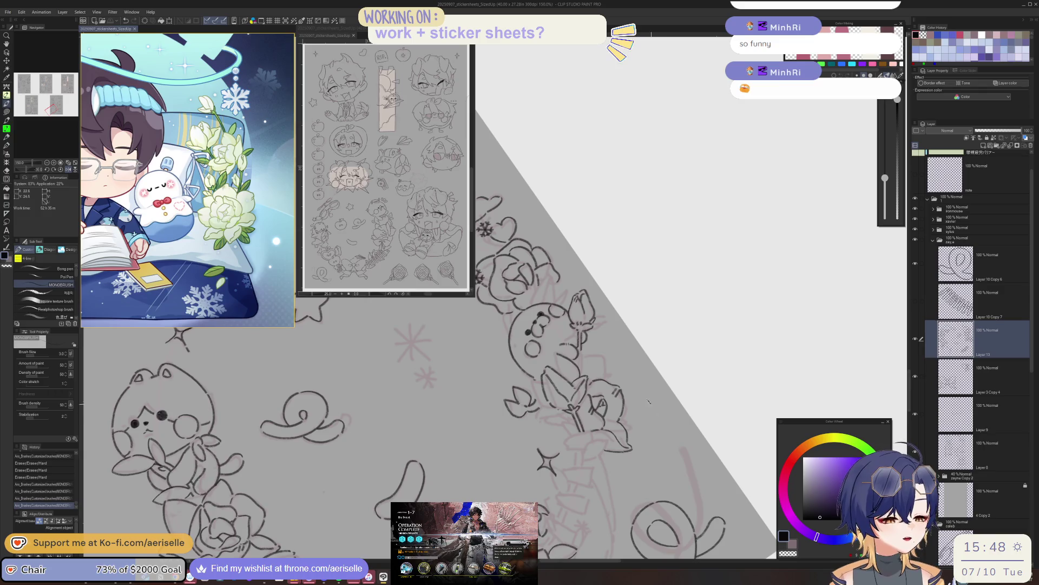
pyautogui.moveTo(598, 351)
pyautogui.mouseDown()
pyautogui.moveTo(528, 400)
pyautogui.moveTo(541, 438)
pyautogui.moveTo(487, 399)
pyautogui.moveTo(476, 460)
pyautogui.moveTo(558, 386)
pyautogui.moveTo(442, 439)
pyautogui.mouseUp()
pyautogui.scroll(1, 528, 400)
pyautogui.scroll(2, 528, 400)
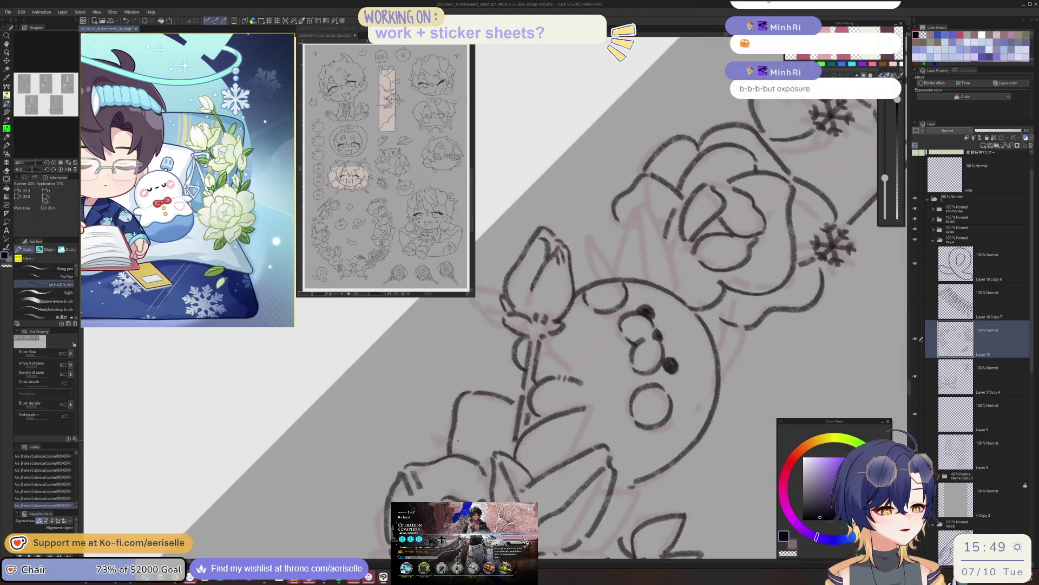
pyautogui.scroll(-5, 442, 438)
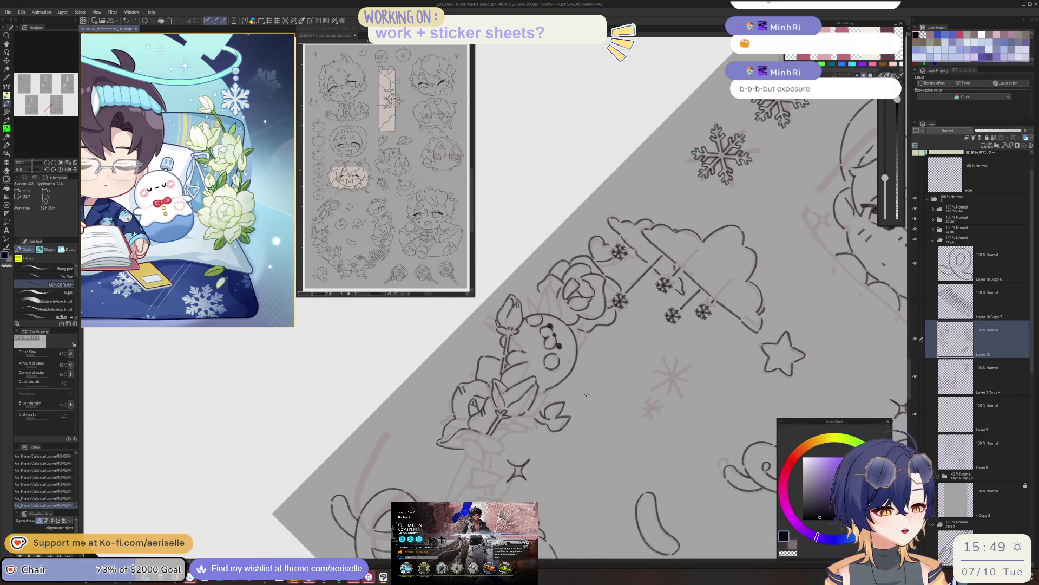
pyautogui.press('h')
pyautogui.moveTo(442, 439); pyautogui.dragTo(611, 418)
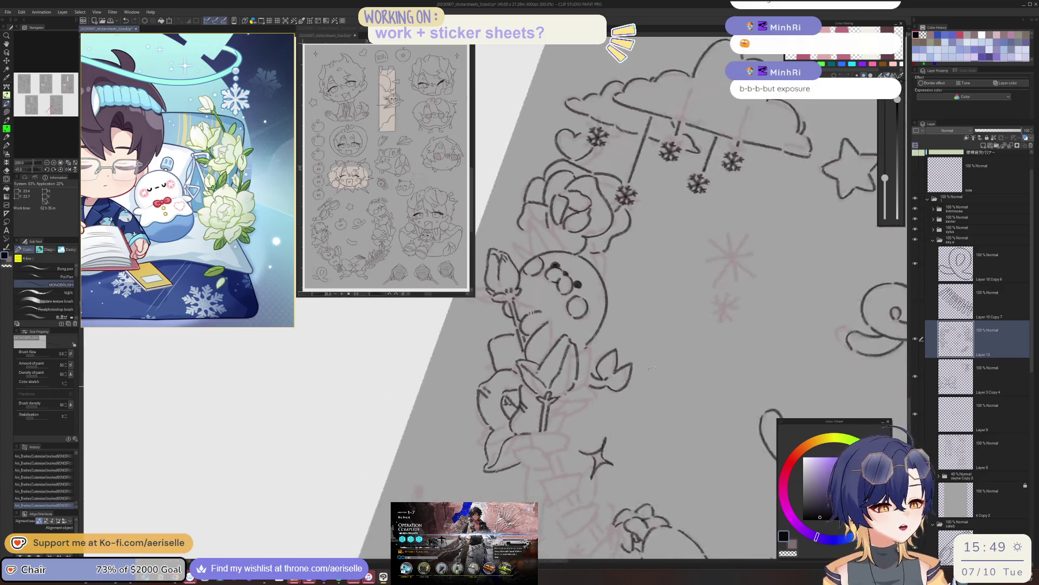
pyautogui.scroll(2, 611, 418)
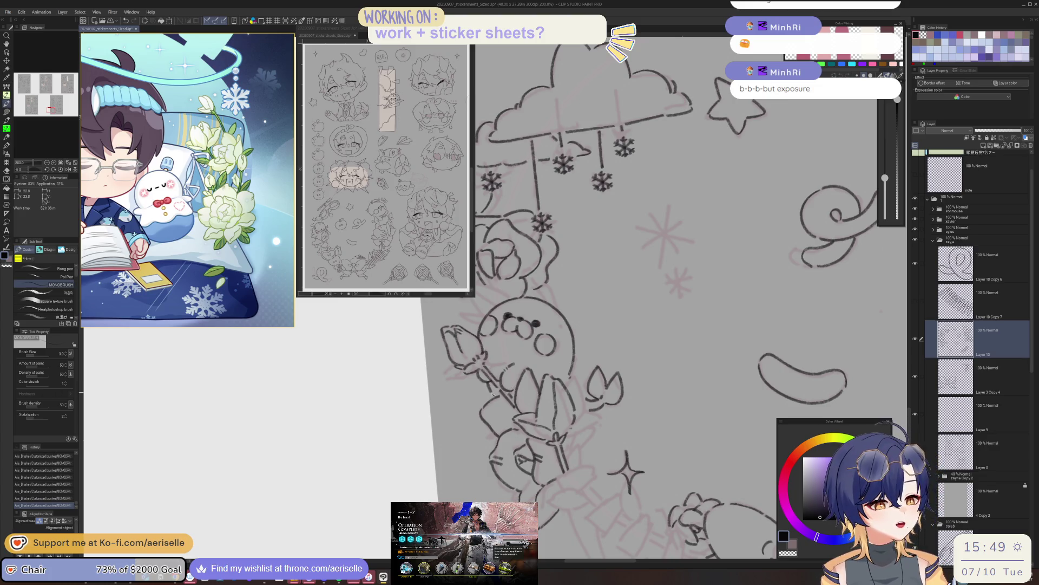
pyautogui.press('h')
pyautogui.press('h')
# Undo and redo the last stroke, then erase three stray bits of line near the stem.
pyautogui.hotkey('ctrl', 'z')
pyautogui.hotkey('ctrl', 'y')
pyautogui.press('^')
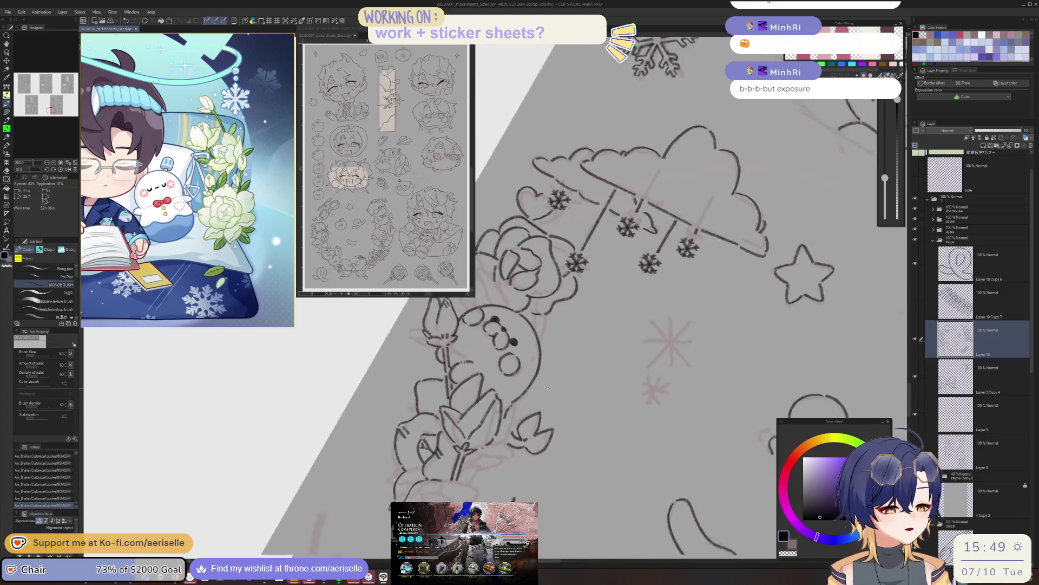
pyautogui.press('^')
pyautogui.press('e')
pyautogui.click(503, 442)
pyautogui.click(503, 442)
pyautogui.click(504, 440)
pyautogui.click(504, 439)
# Ink a new stem line, erase two small stray marks and draw a replacement stroke.
pyautogui.press('p')
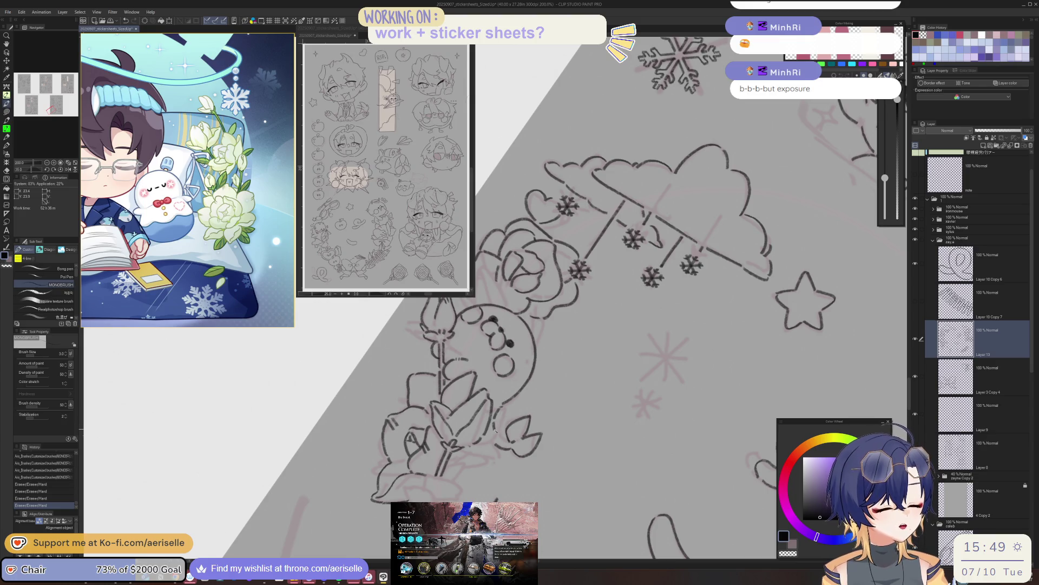
pyautogui.moveTo(507, 441); pyautogui.dragTo(506, 430)
pyautogui.press('^')
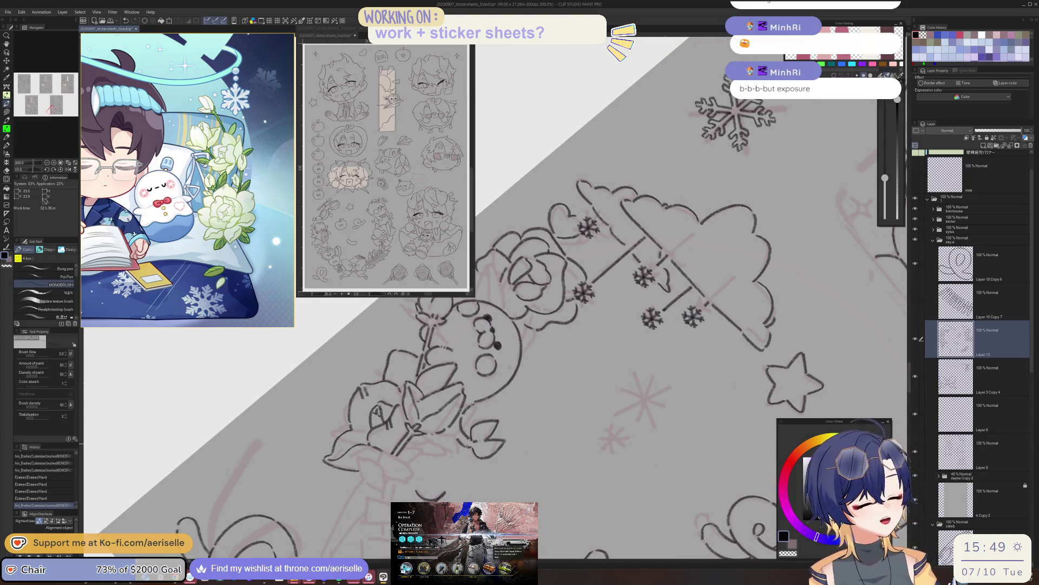
pyautogui.press('e')
pyautogui.click(468, 446)
pyautogui.click(469, 447)
pyautogui.click(468, 447)
pyautogui.press('p')
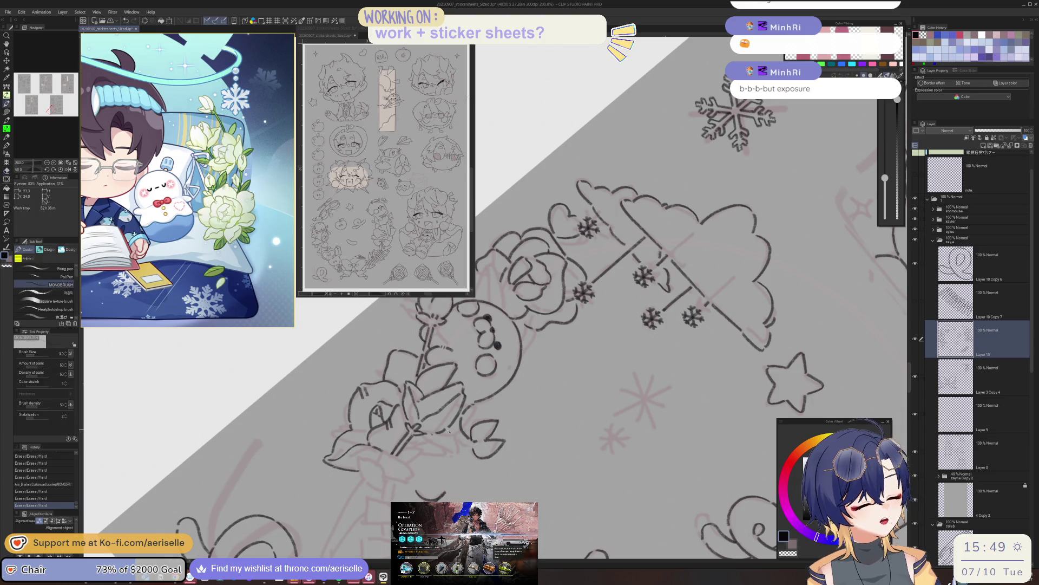
pyautogui.moveTo(468, 446); pyautogui.dragTo(470, 441)
pyautogui.press('@')
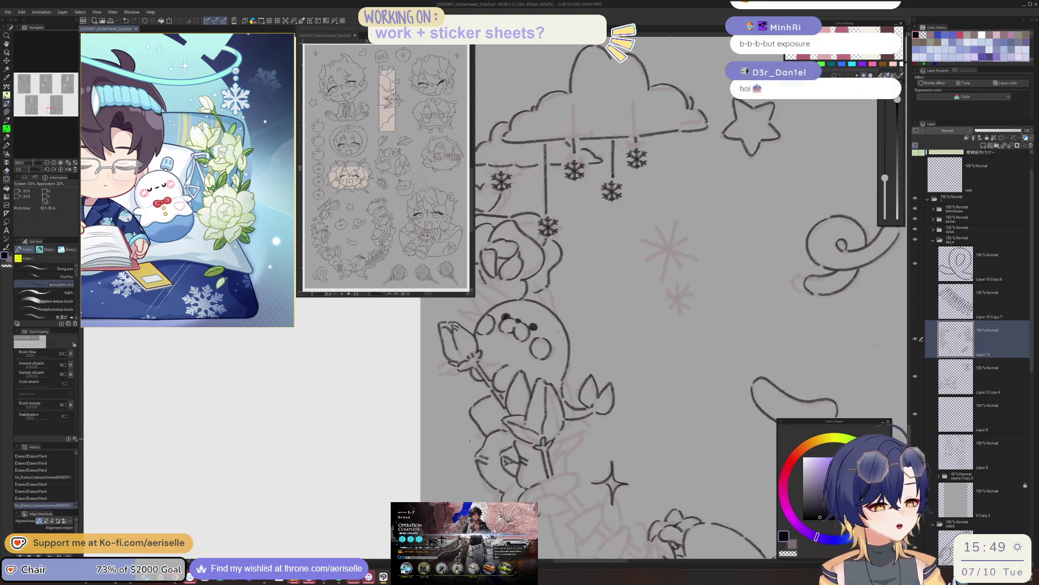
pyautogui.press('e')
pyautogui.press(']')
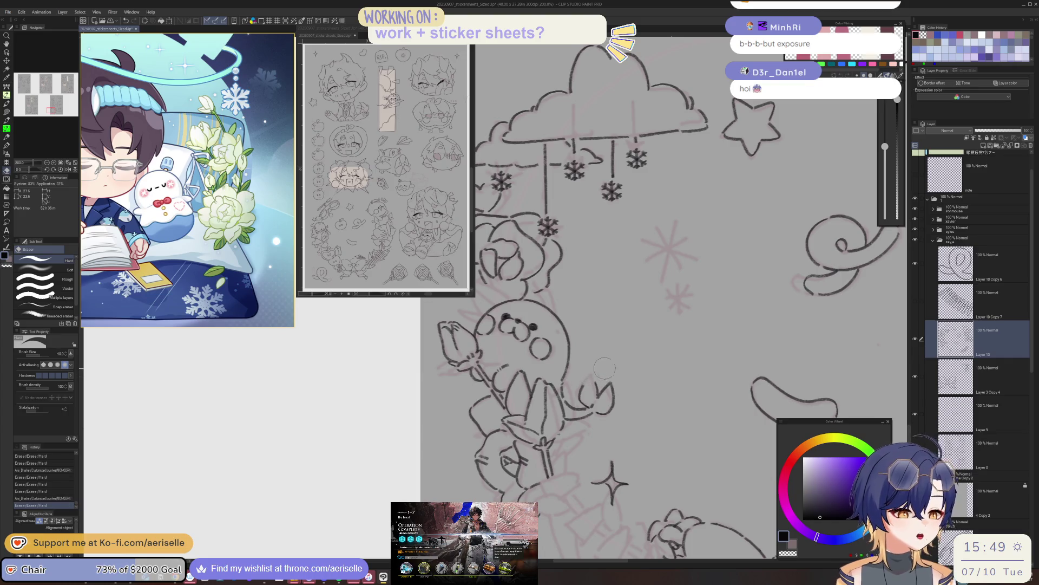
# Erase part of the leaf lines beside the seal and zoom in on it.
pyautogui.moveTo(595, 376)
pyautogui.mouseDown()
pyautogui.moveTo(610, 410)
pyautogui.moveTo(611, 392)
pyautogui.moveTo(557, 411)
pyautogui.mouseUp()
pyautogui.press('^')
pyautogui.scroll(1, 552, 448)
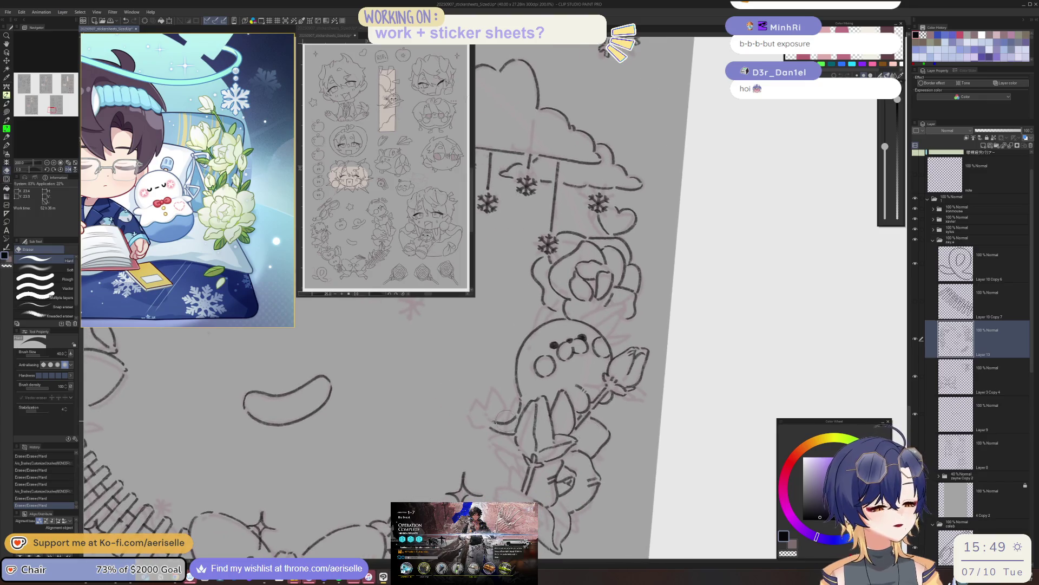
pyautogui.scroll(2, 511, 395)
pyautogui.moveTo(511, 396); pyautogui.dragTo(538, 415)
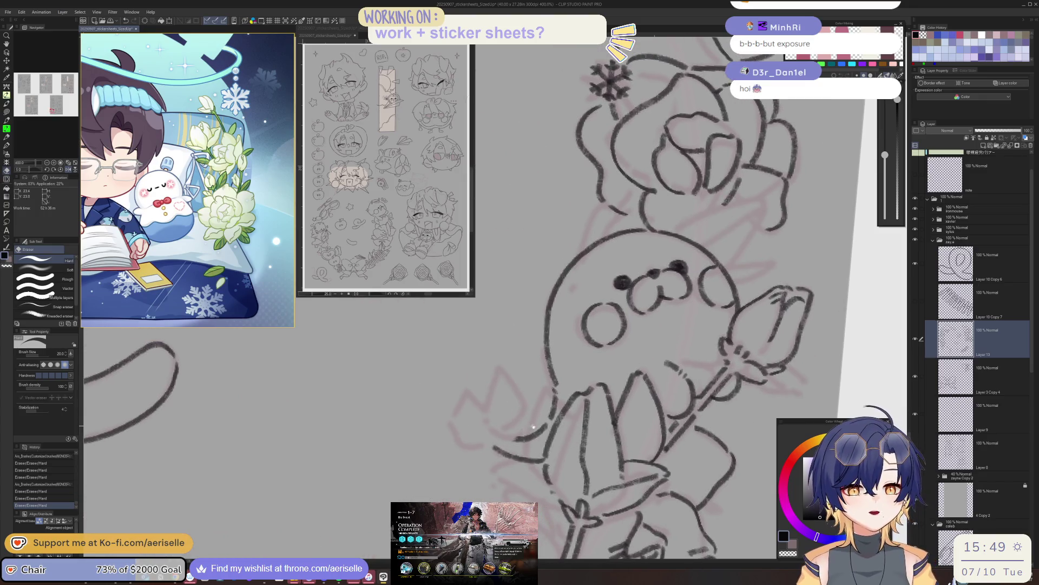
# Draw a curved line beside the seal's flower, undoing and redrawing it once.
pyautogui.press('p')
pyautogui.moveTo(495, 452)
pyautogui.mouseDown()
pyautogui.moveTo(464, 421)
pyautogui.moveTo(500, 372)
pyautogui.mouseUp()
pyautogui.hotkey('ctrl', 'z')
pyautogui.hotkey('ctrl', 'z')
pyautogui.moveTo(497, 453)
pyautogui.mouseDown()
pyautogui.moveTo(470, 412)
pyautogui.moveTo(504, 380)
pyautogui.moveTo(512, 428)
pyautogui.mouseUp()
pyautogui.scroll(-2, 551, 390)
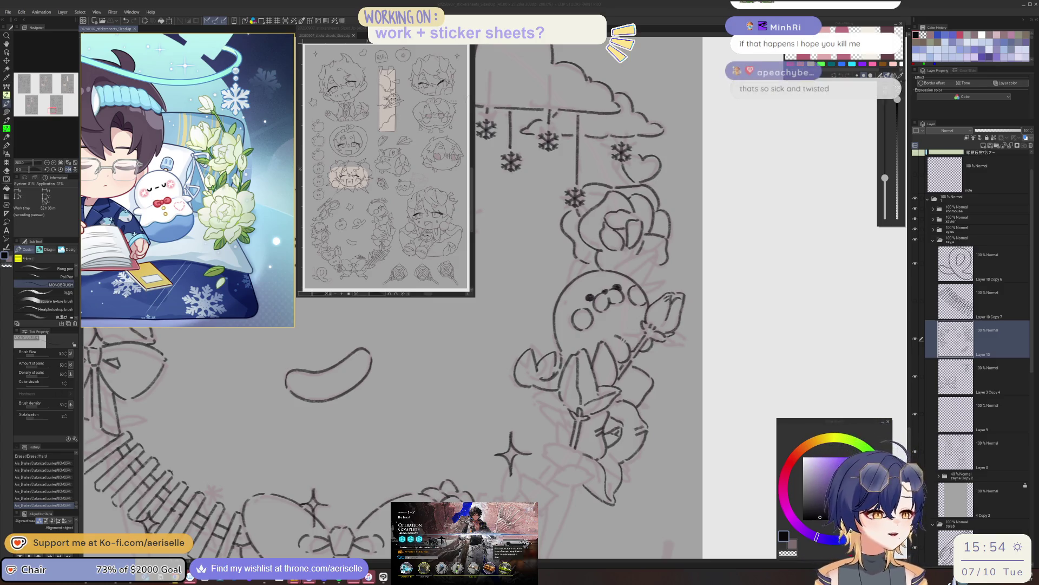
# Erase two small stray marks near the held flower and ink a short line stroke.
pyautogui.moveTo(643, 375); pyautogui.dragTo(491, 429)
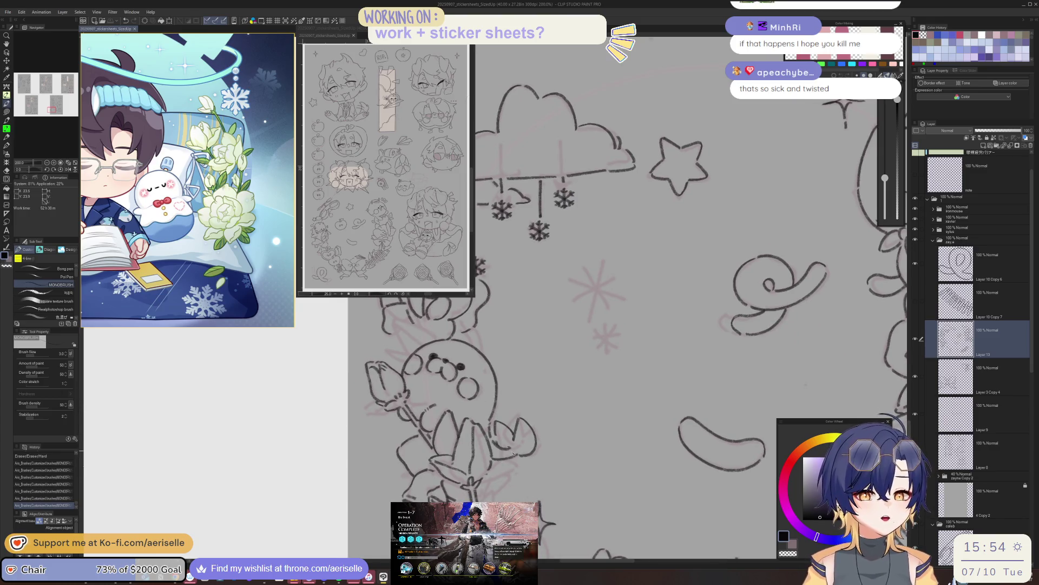
pyautogui.press('e')
pyautogui.press(']')
pyautogui.press(']')
pyautogui.press(']')
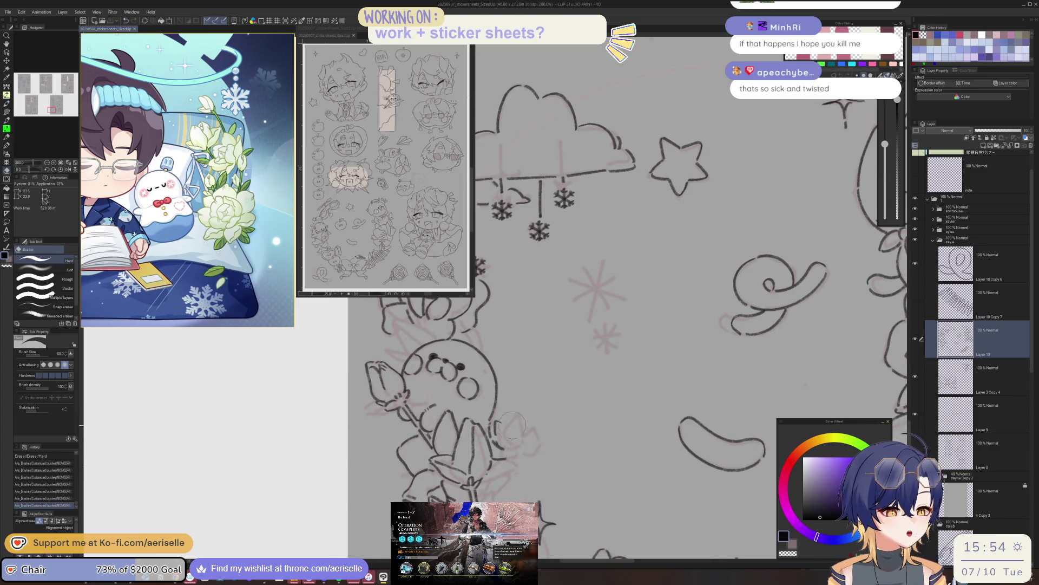
pyautogui.click(503, 435)
pyautogui.press('[')
pyautogui.press('[')
pyautogui.press('[')
pyautogui.click(495, 430)
pyautogui.press('b')
pyautogui.moveTo(494, 433); pyautogui.dragTo(501, 453)
# Ink a curved stroke along the flower stem, redrawing it once, plus a short line.
pyautogui.press('e')
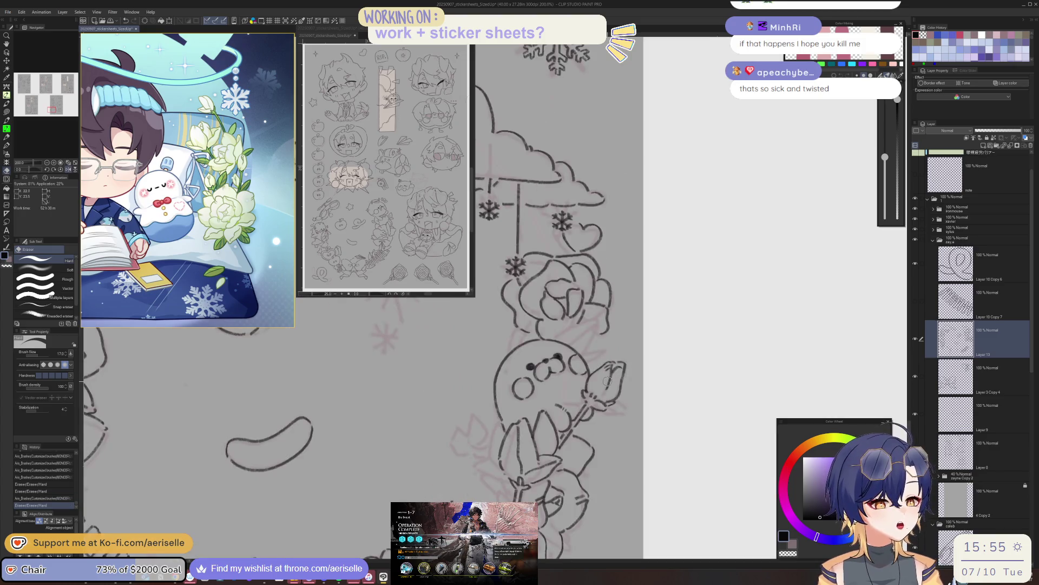
pyautogui.press('-')
pyautogui.press('-')
pyautogui.press('-')
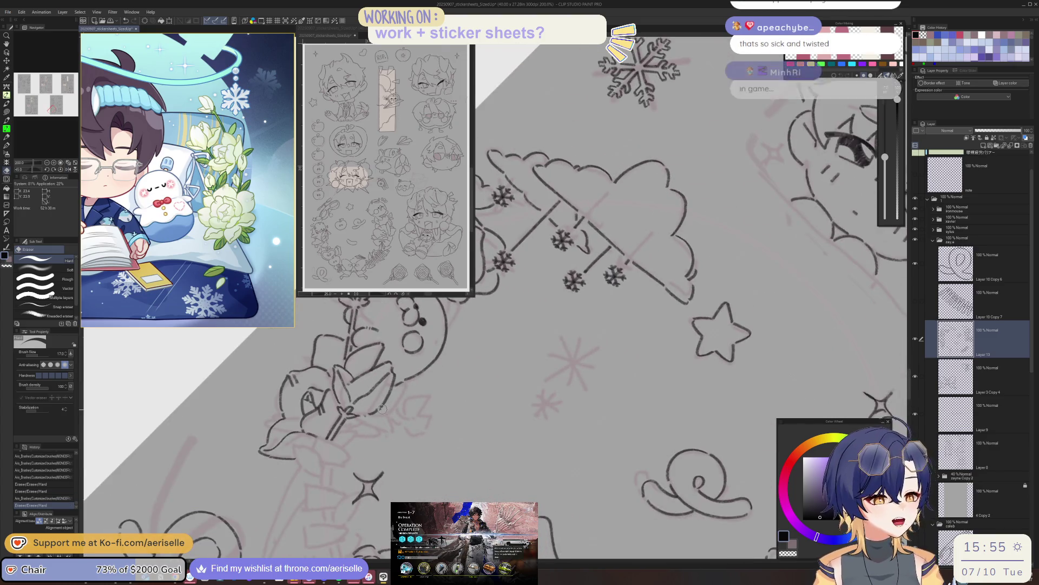
pyautogui.scroll(3, 487, 325)
pyautogui.press('b')
pyautogui.moveTo(377, 413); pyautogui.dragTo(443, 460)
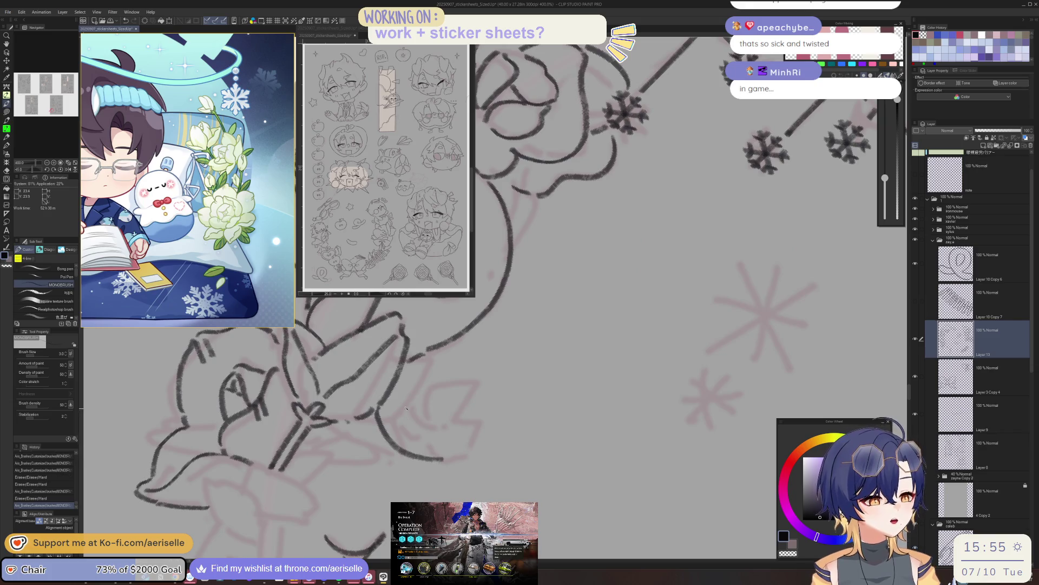
pyautogui.hotkey('ctrl', 'z')
pyautogui.moveTo(376, 417); pyautogui.dragTo(439, 449)
pyautogui.moveTo(409, 414)
pyautogui.mouseDown()
pyautogui.moveTo(445, 448)
pyautogui.moveTo(475, 392)
pyautogui.mouseUp()
# Replace the last stroke on the seal's flower and extend its outline downward.
pyautogui.press('^')
pyautogui.press('^')
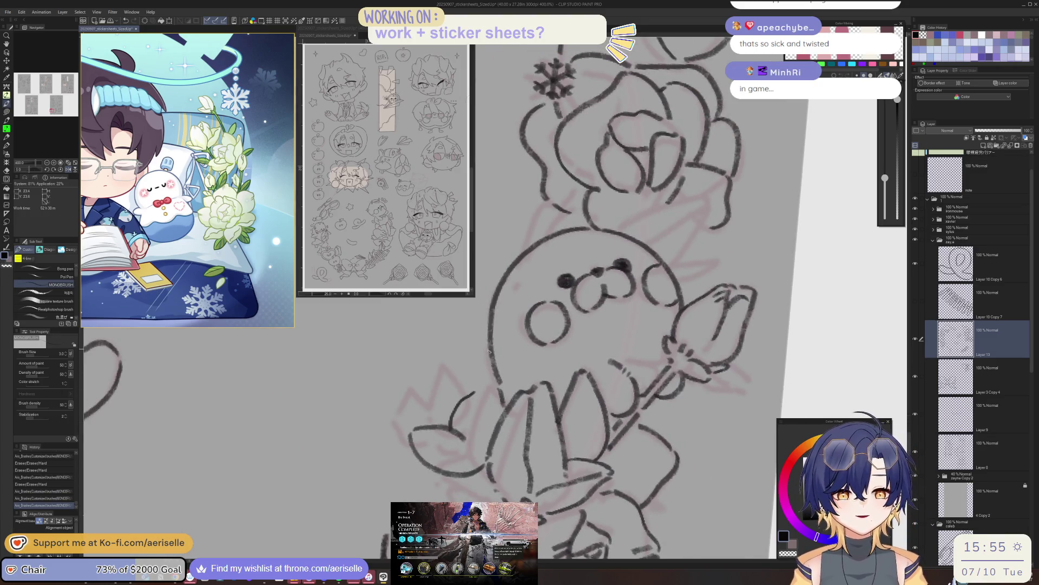
pyautogui.press('^')
pyautogui.hotkey('ctrl', 'z')
pyautogui.moveTo(491, 398); pyautogui.dragTo(476, 437)
pyautogui.moveTo(492, 398)
pyautogui.mouseDown()
pyautogui.moveTo(513, 436)
pyautogui.moveTo(501, 471)
pyautogui.moveTo(391, 444)
pyautogui.moveTo(411, 453)
pyautogui.mouseUp()
pyautogui.press('e')
pyautogui.press('b')
pyautogui.press('e')
pyautogui.press('b')
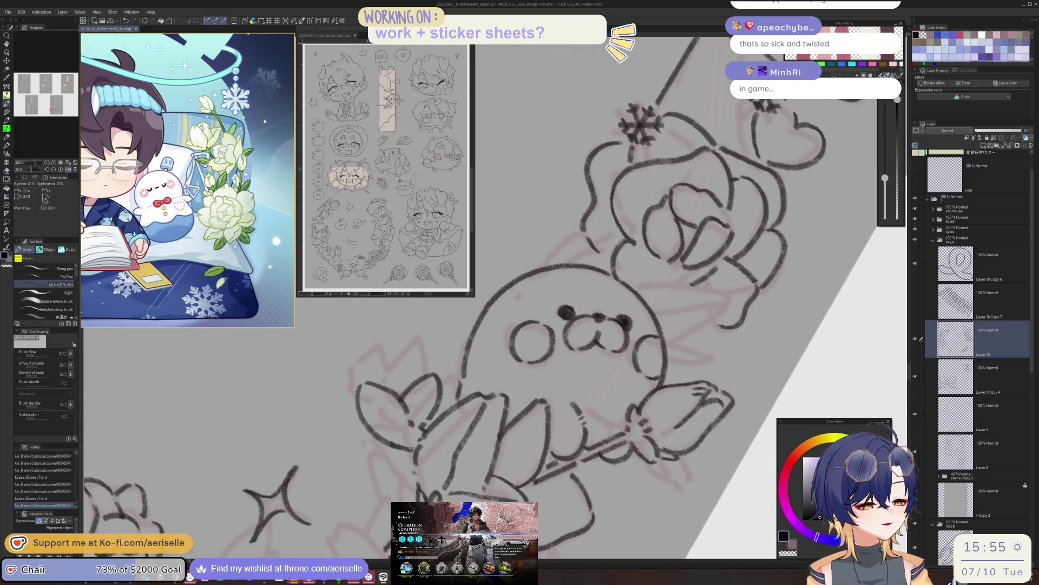
# Pan, tilt and zoom onto the rose, then ink two strokes of its outline.
pyautogui.scroll(-5, 650, 452)
pyautogui.hscroll(2, 644, 451)
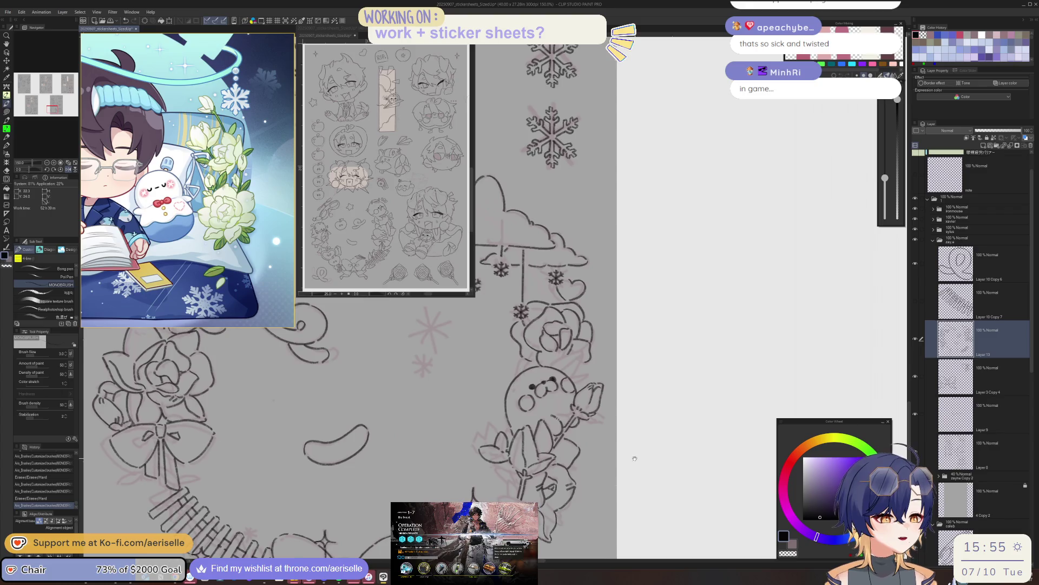
pyautogui.hscroll(2, 633, 447)
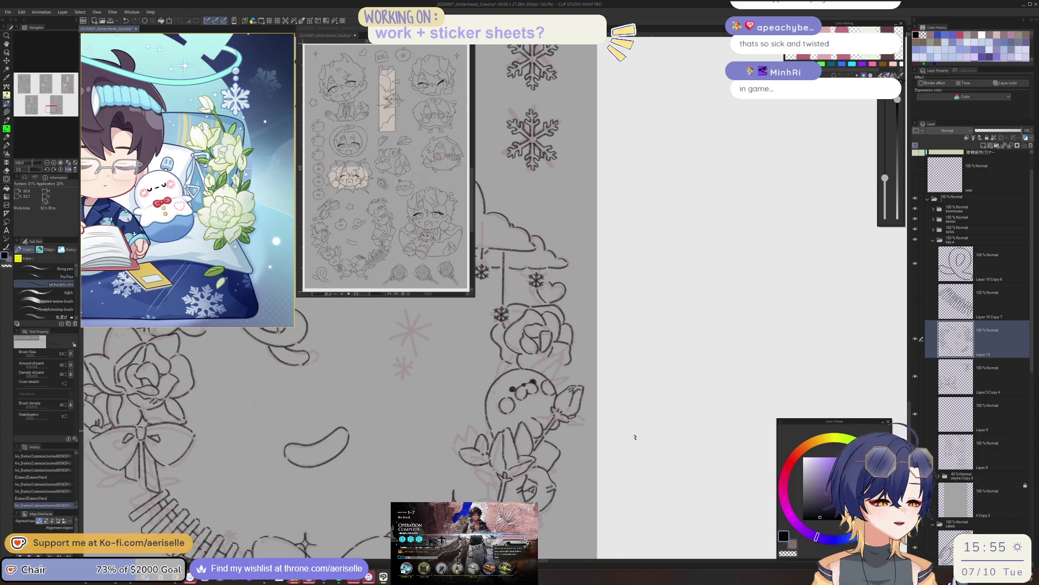
pyautogui.scroll(1, 603, 457)
pyautogui.scroll(2, 637, 407)
pyautogui.moveTo(637, 407); pyautogui.dragTo(610, 339)
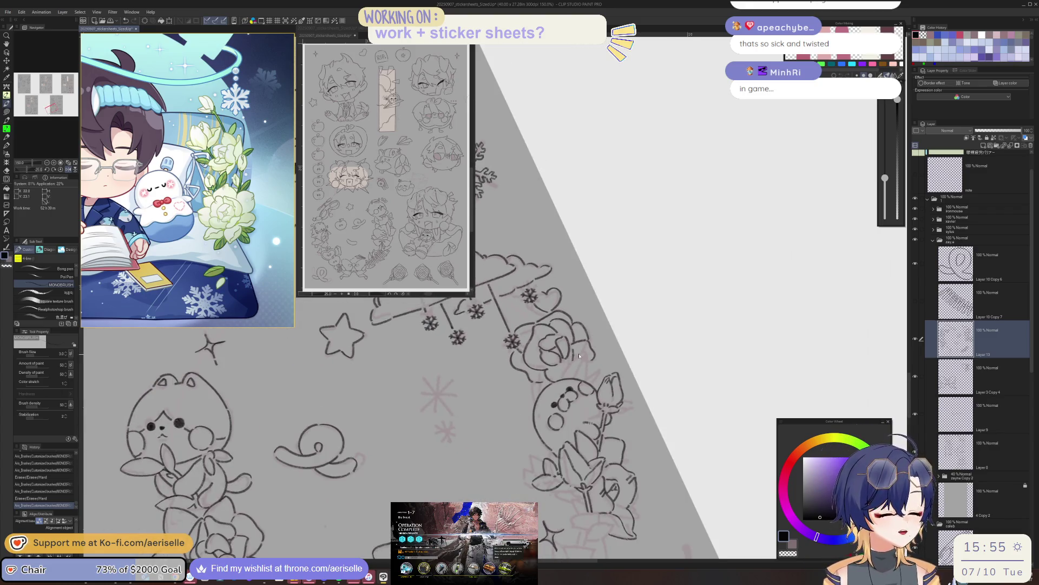
pyautogui.scroll(2, 579, 356)
pyautogui.scroll(3, 492, 397)
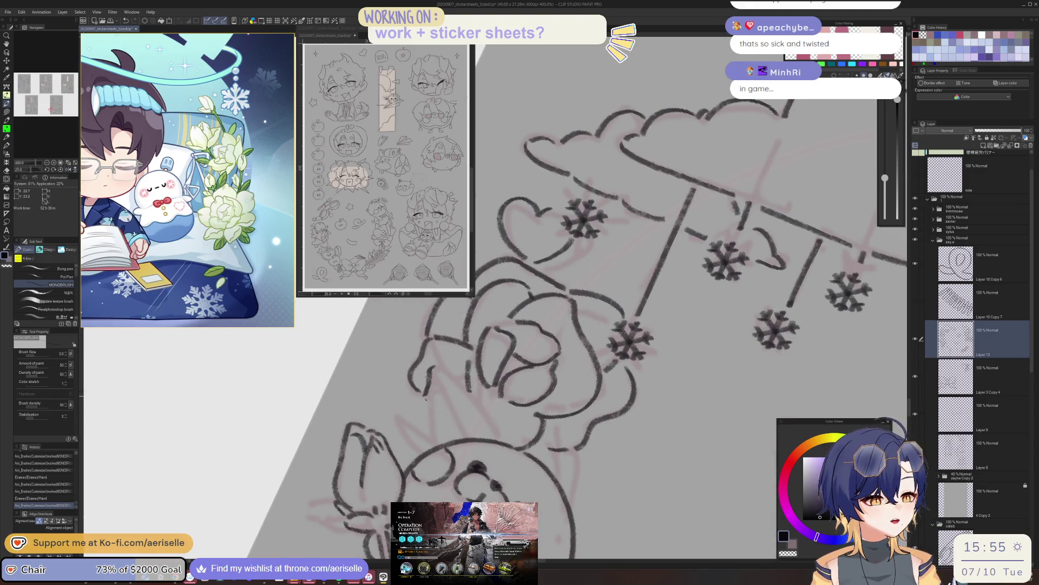
pyautogui.moveTo(426, 398); pyautogui.dragTo(423, 442)
pyautogui.moveTo(439, 366); pyautogui.dragTo(496, 430)
# Redraw the line left of the rose and ink a new downward stroke.
pyautogui.press('e')
pyautogui.press('p')
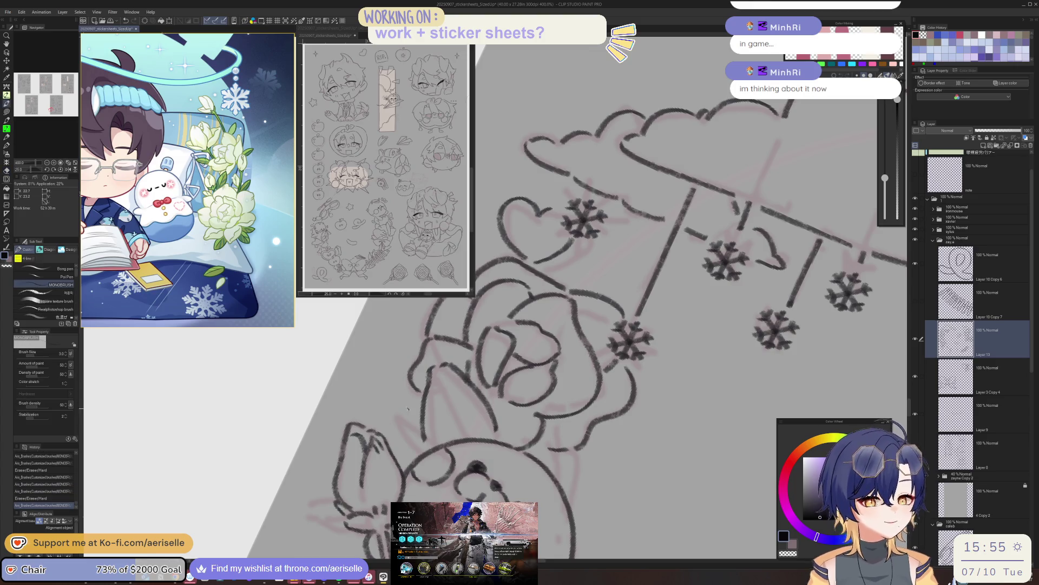
pyautogui.moveTo(412, 415)
pyautogui.mouseDown()
pyautogui.moveTo(416, 455)
pyautogui.moveTo(421, 400)
pyautogui.moveTo(423, 438)
pyautogui.moveTo(432, 433)
pyautogui.mouseUp()
pyautogui.press('e')
pyautogui.press('p')
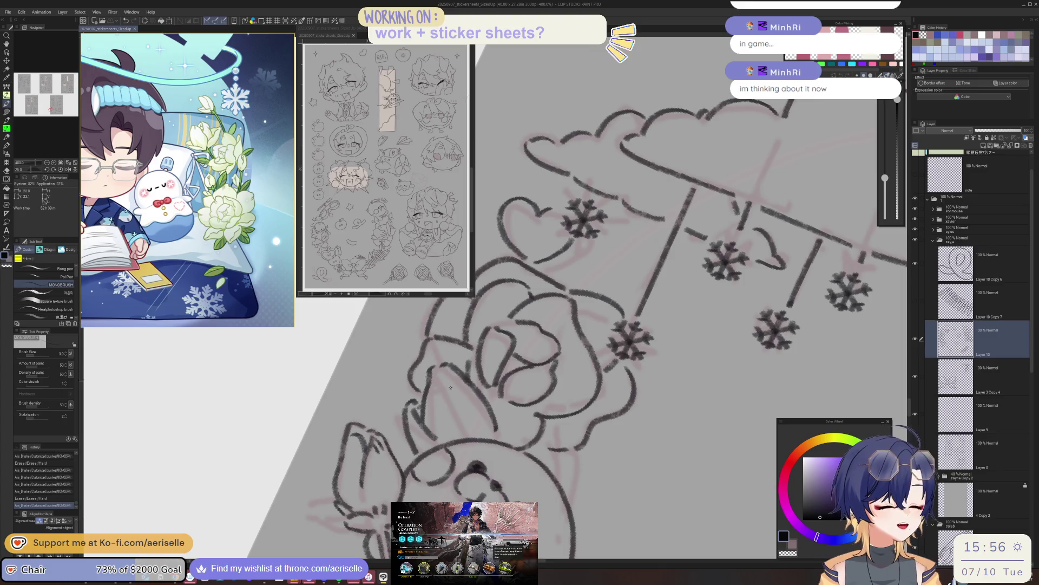
pyautogui.moveTo(441, 370); pyautogui.dragTo(454, 433)
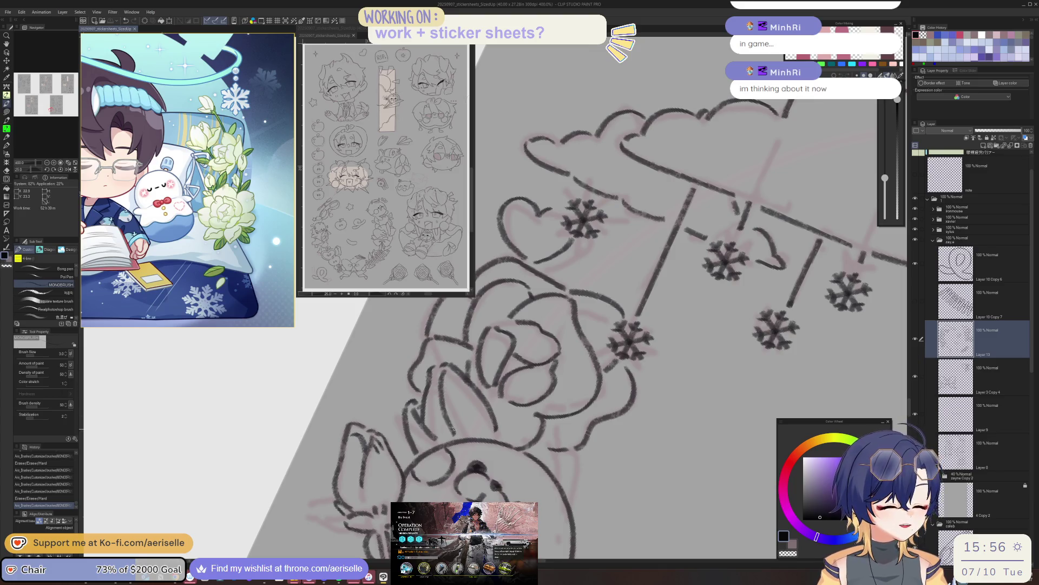
# Reset the rotation over the seal and roses, mirror the view, and add a short ink stroke.
pyautogui.scroll(-3, 541, 411)
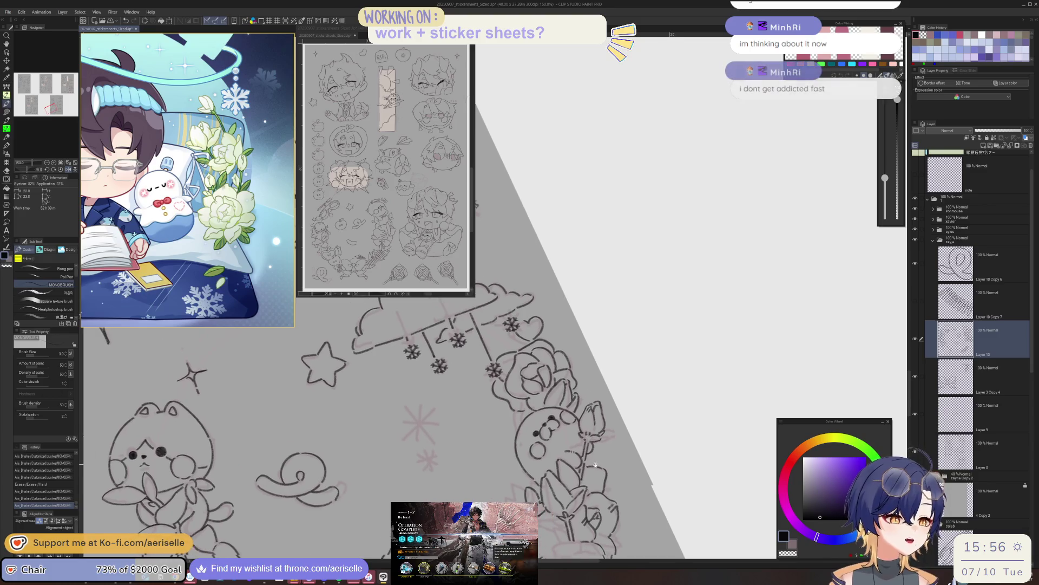
pyautogui.scroll(1, 547, 412)
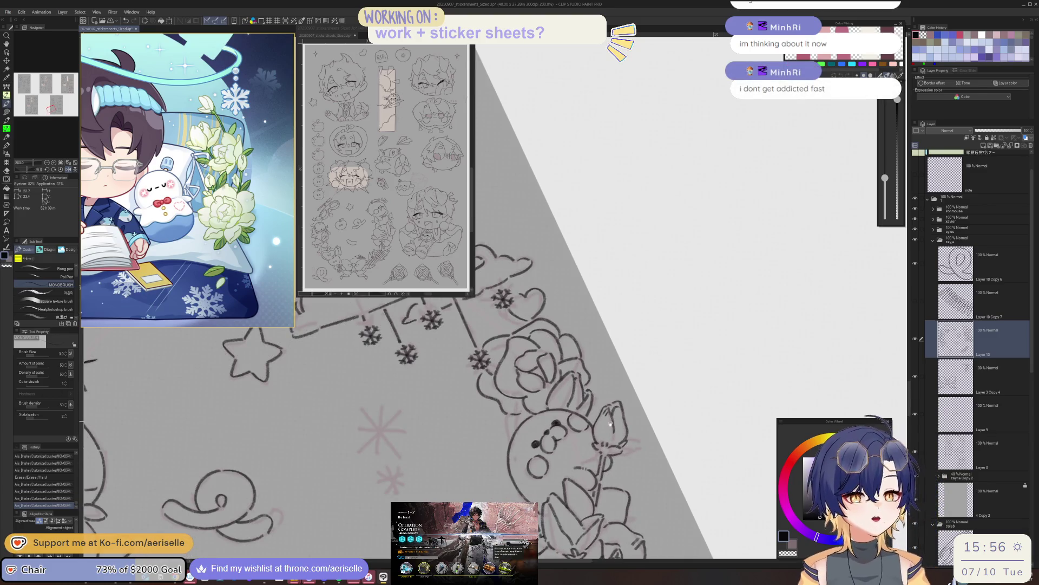
pyautogui.moveTo(548, 408); pyautogui.dragTo(571, 415)
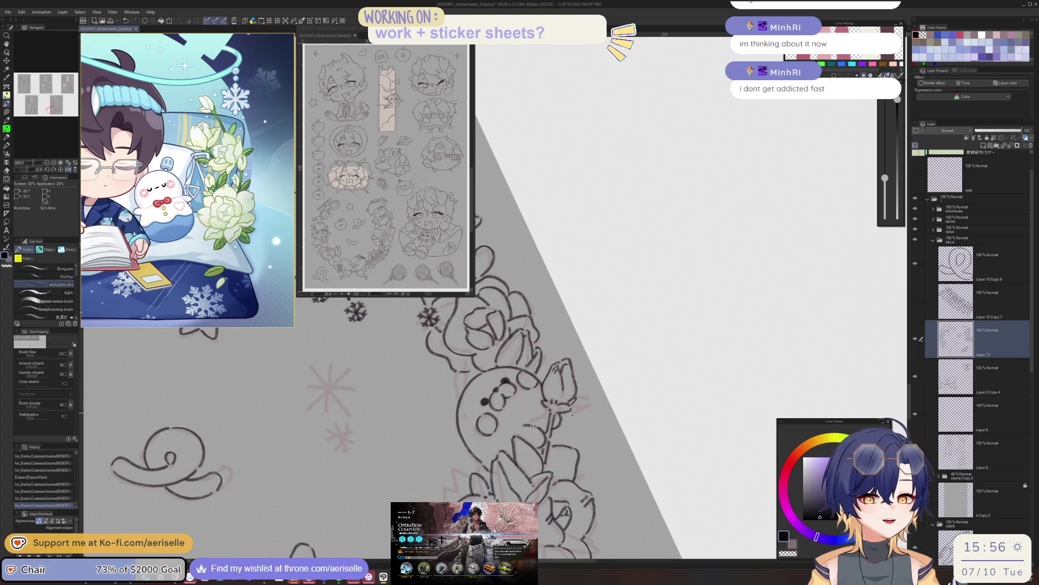
pyautogui.hotkey('ctrl', '@')
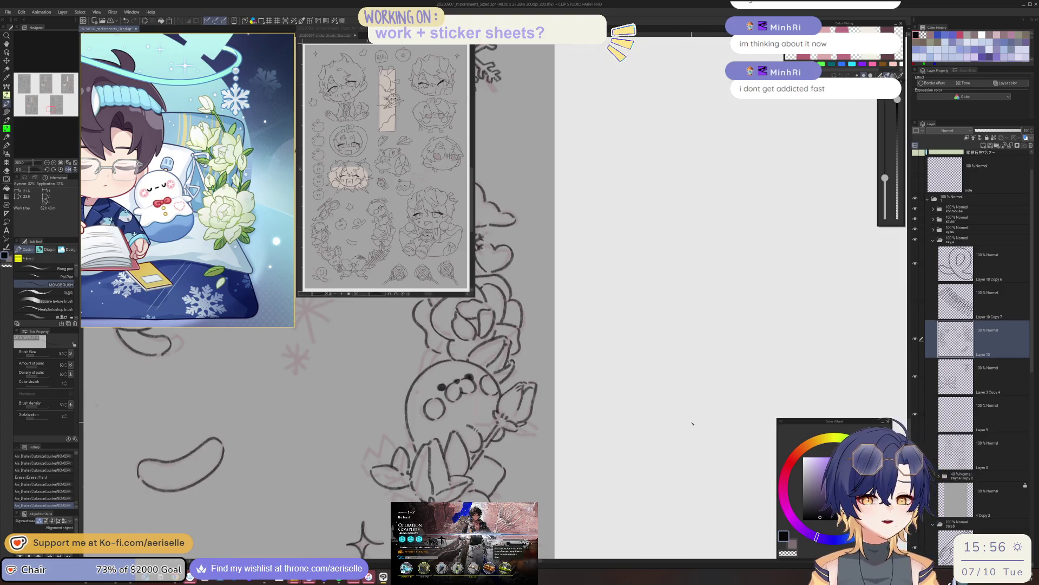
pyautogui.press('h')
pyautogui.scroll(2, 558, 351)
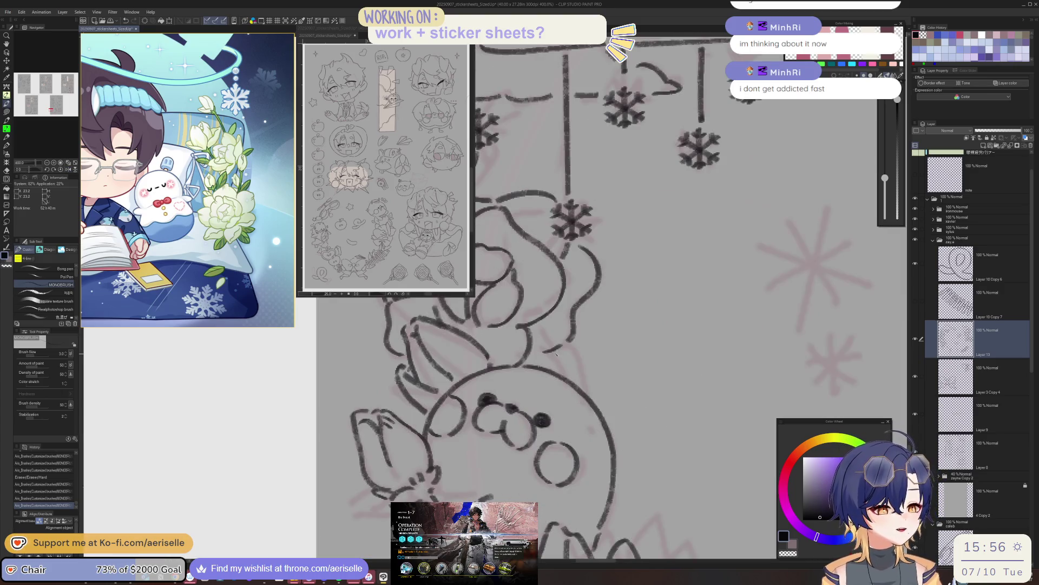
pyautogui.moveTo(571, 322); pyautogui.dragTo(593, 384)
# Zoom around the wreath, undoing and then redoing the last stroke.
pyautogui.scroll(-3, 536, 358)
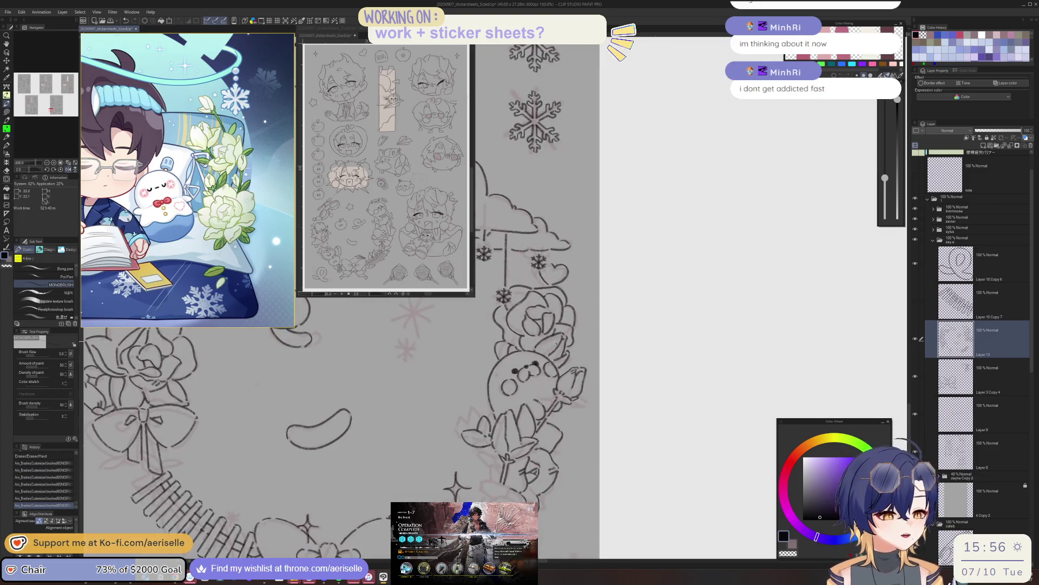
pyautogui.scroll(1, 536, 352)
pyautogui.scroll(5, 506, 361)
pyautogui.hotkey('ctrl', 'z')
pyautogui.hotkey('ctrl', 'y')
pyautogui.scroll(-6, 541, 379)
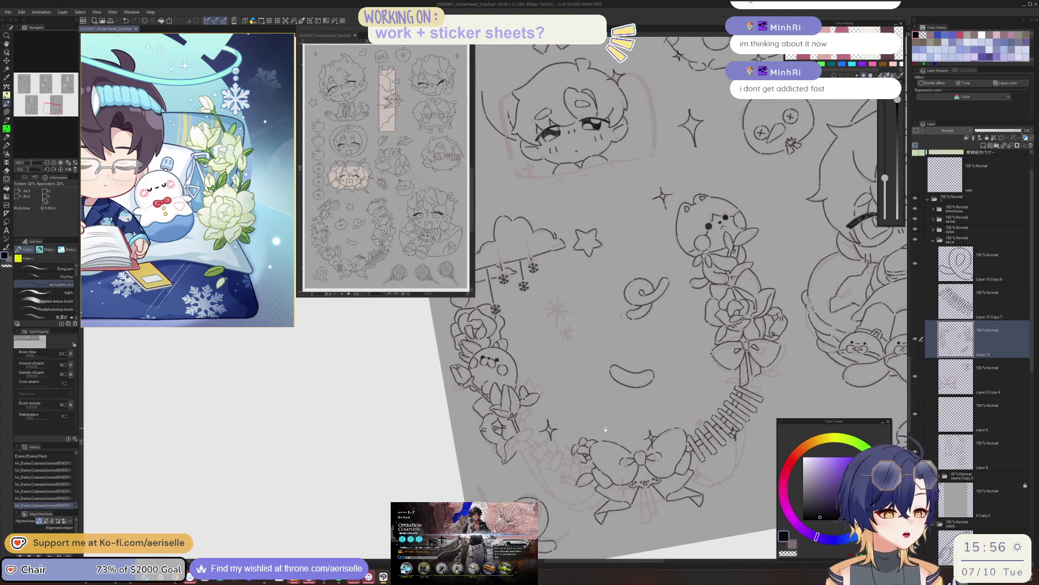
pyautogui.scroll(1, 533, 413)
pyautogui.scroll(1, 533, 413)
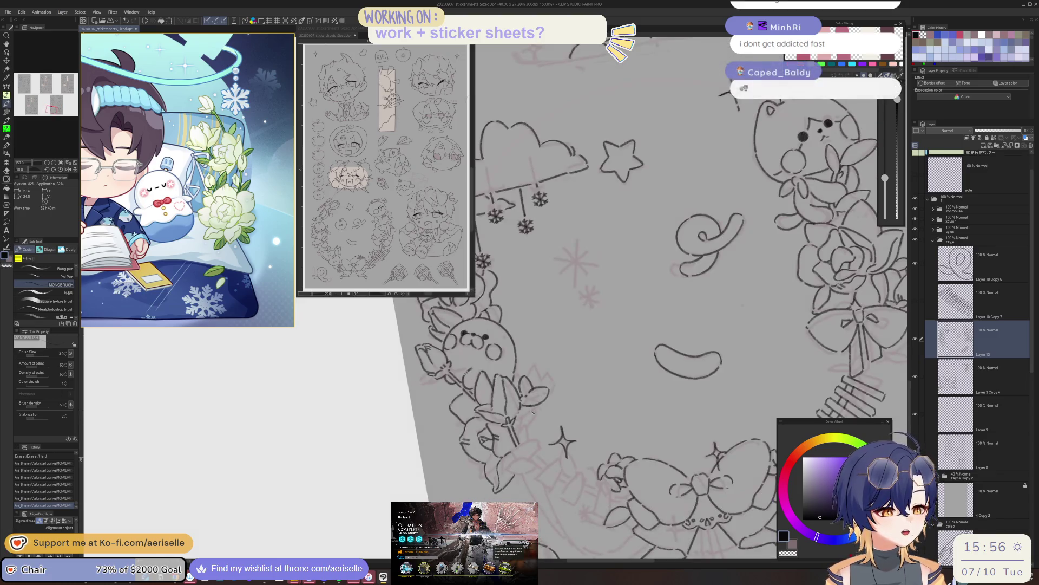
pyautogui.scroll(1, 533, 412)
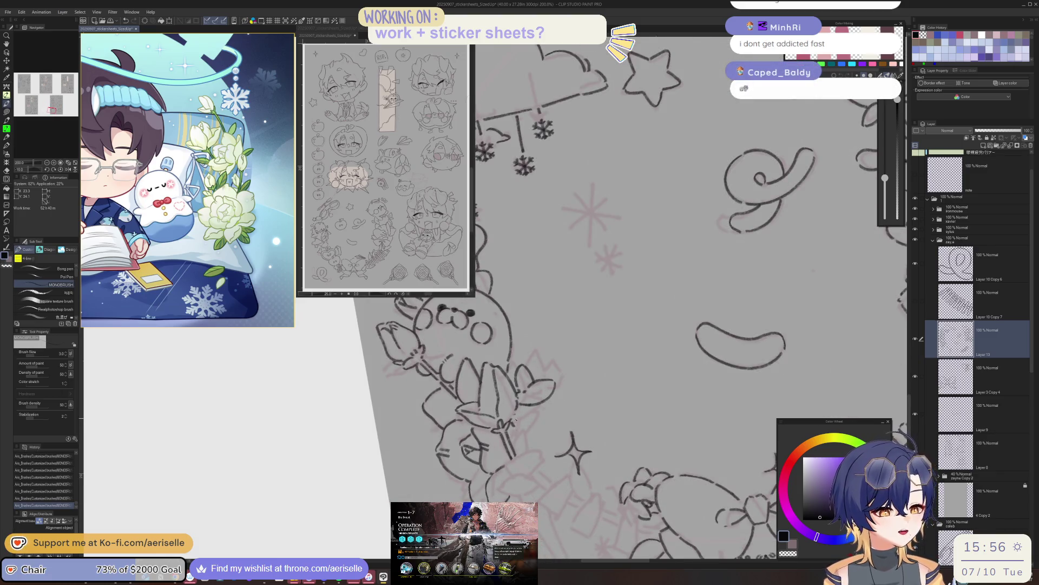
# Ink a stroke on the seal's tulip, mirroring the view before and after to check it.
pyautogui.press('h')
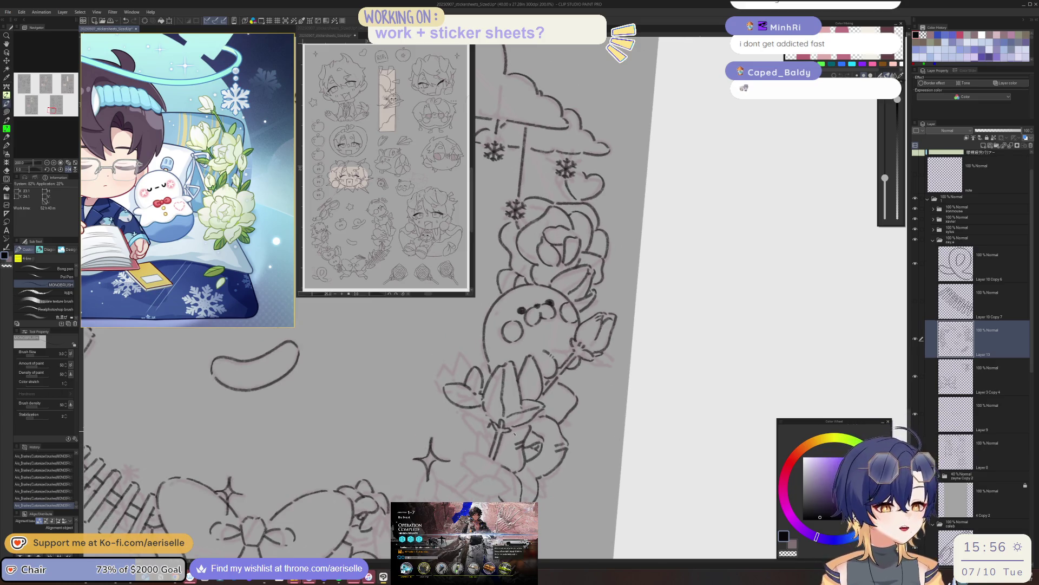
pyautogui.scroll(2, 490, 430)
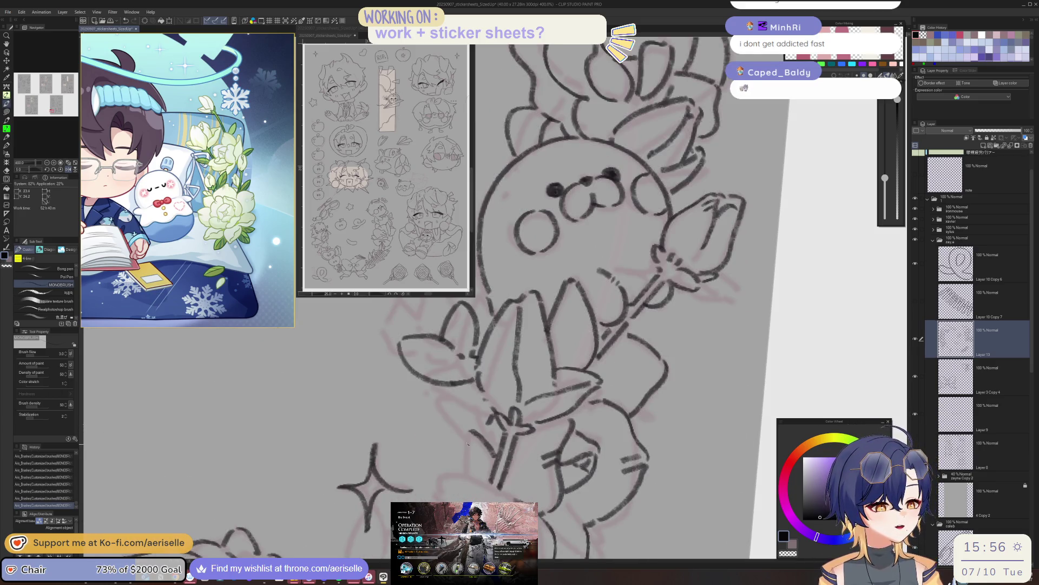
pyautogui.press('h')
pyautogui.moveTo(554, 390); pyautogui.dragTo(513, 427)
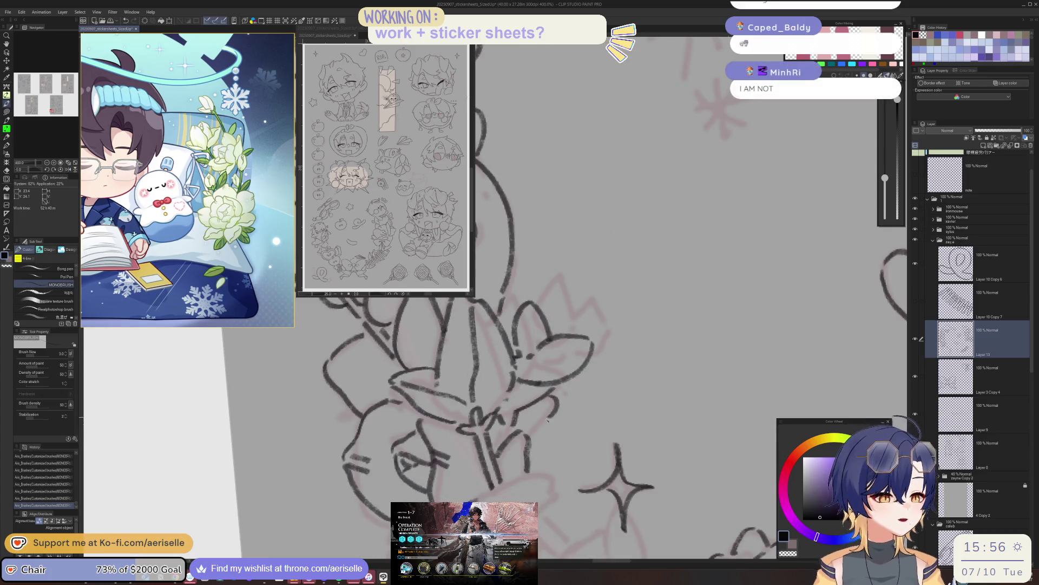
pyautogui.scroll(-3, 548, 420)
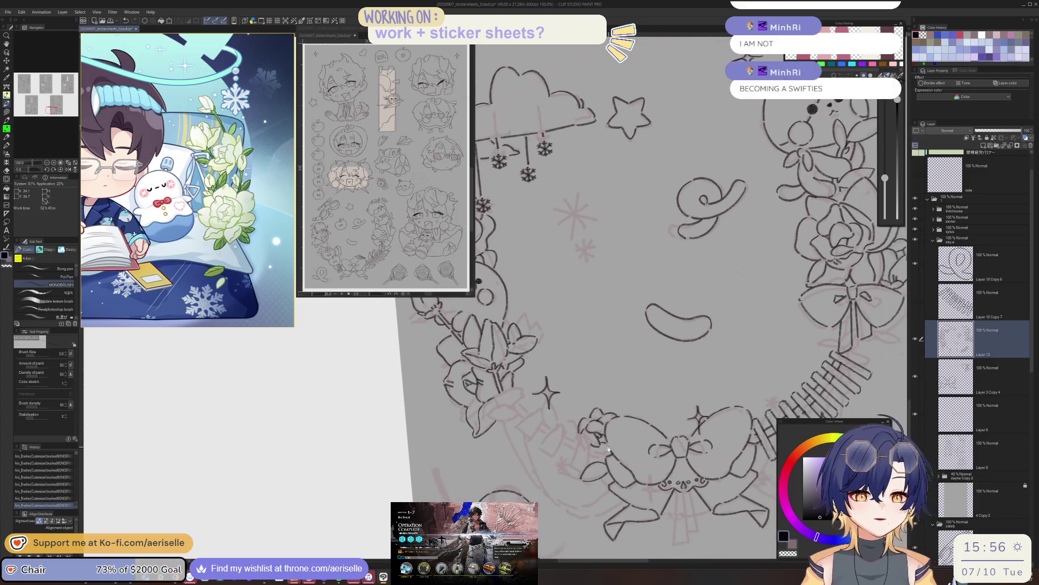
pyautogui.press('h')
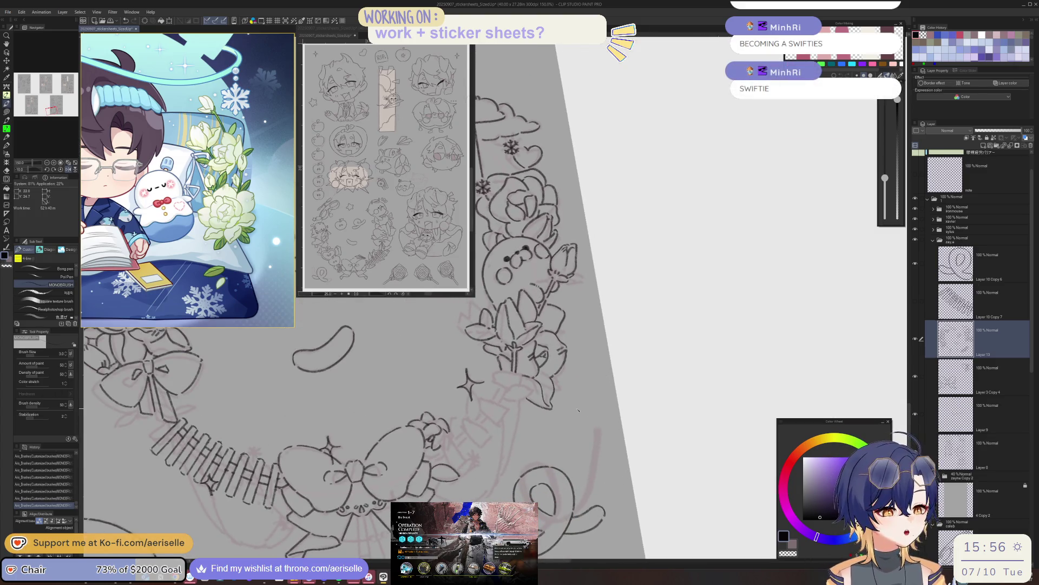
pyautogui.moveTo(514, 485); pyautogui.dragTo(544, 445)
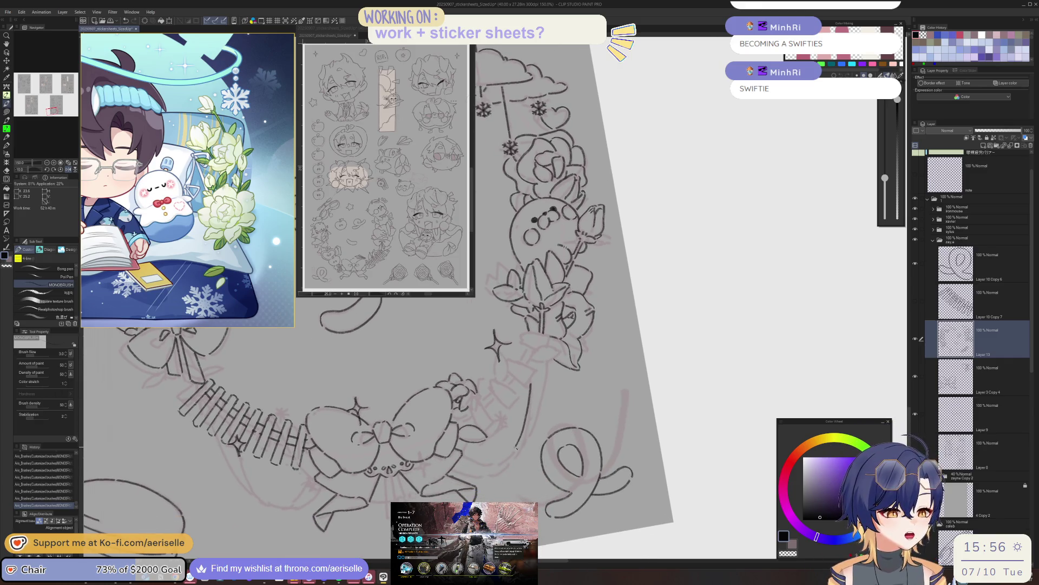
# Ink a small mark beside the bottom bow, redrawn once, and darken its short vertical line.
pyautogui.press('h')
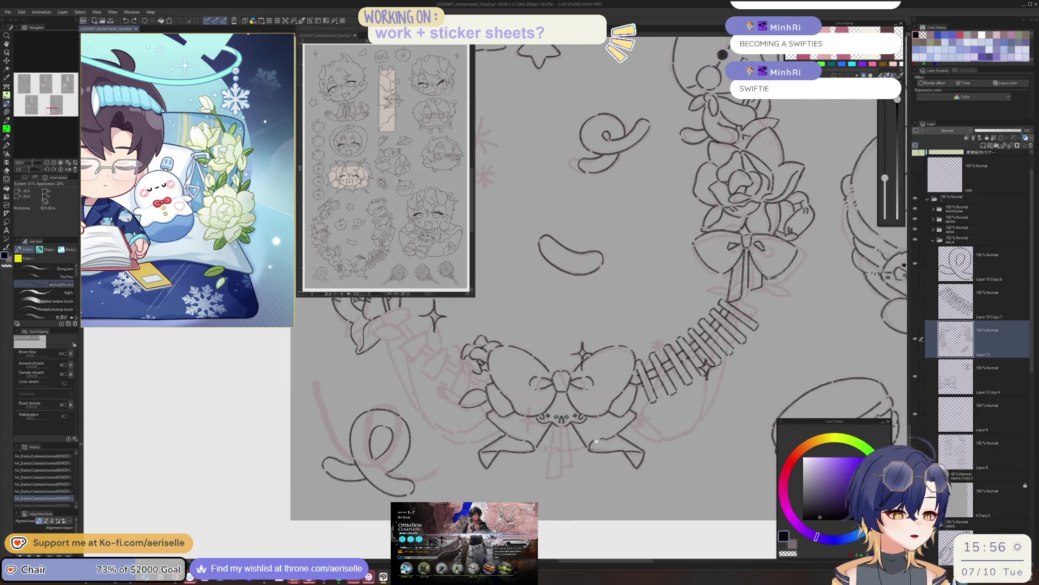
pyautogui.scroll(1, 542, 445)
pyautogui.moveTo(542, 443); pyautogui.dragTo(553, 449)
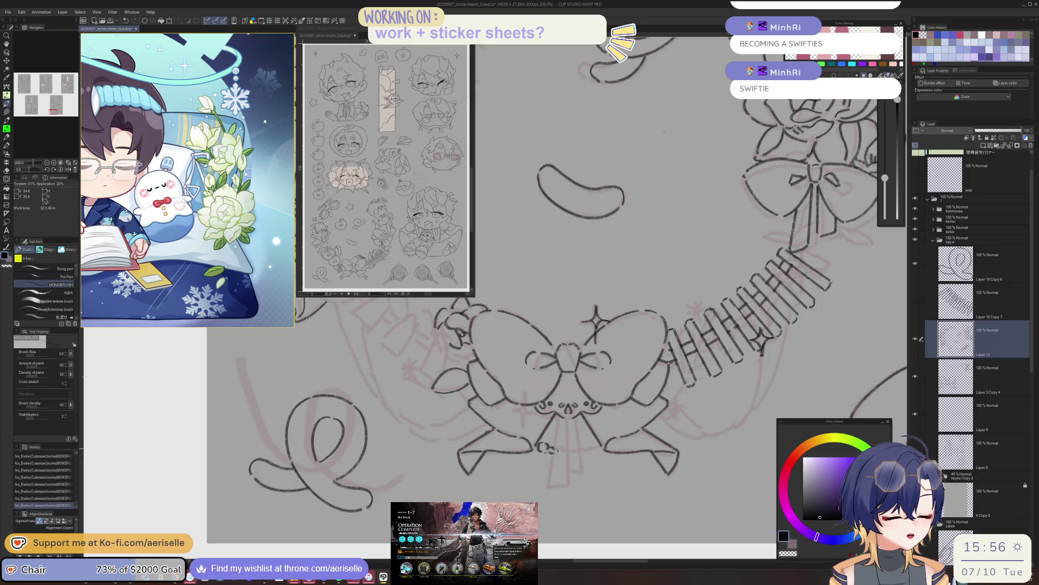
pyautogui.hotkey('ctrl', 'z')
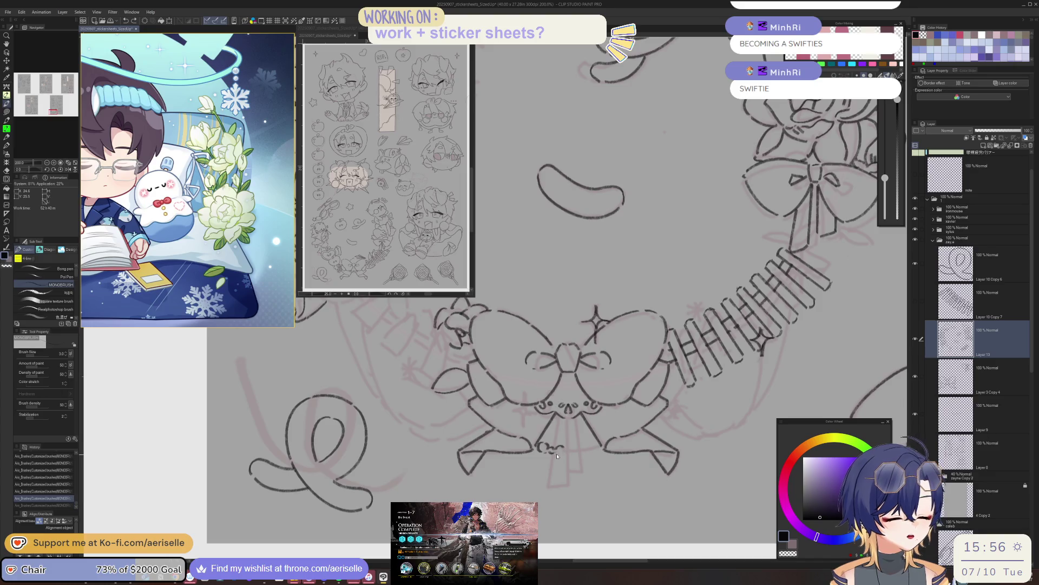
pyautogui.moveTo(553, 446)
pyautogui.mouseDown()
pyautogui.moveTo(594, 437)
pyautogui.moveTo(423, 448)
pyautogui.moveTo(523, 413)
pyautogui.moveTo(511, 425)
pyautogui.moveTo(523, 441)
pyautogui.mouseUp()
pyautogui.scroll(3, 523, 412)
pyautogui.moveTo(523, 389); pyautogui.dragTo(524, 414)
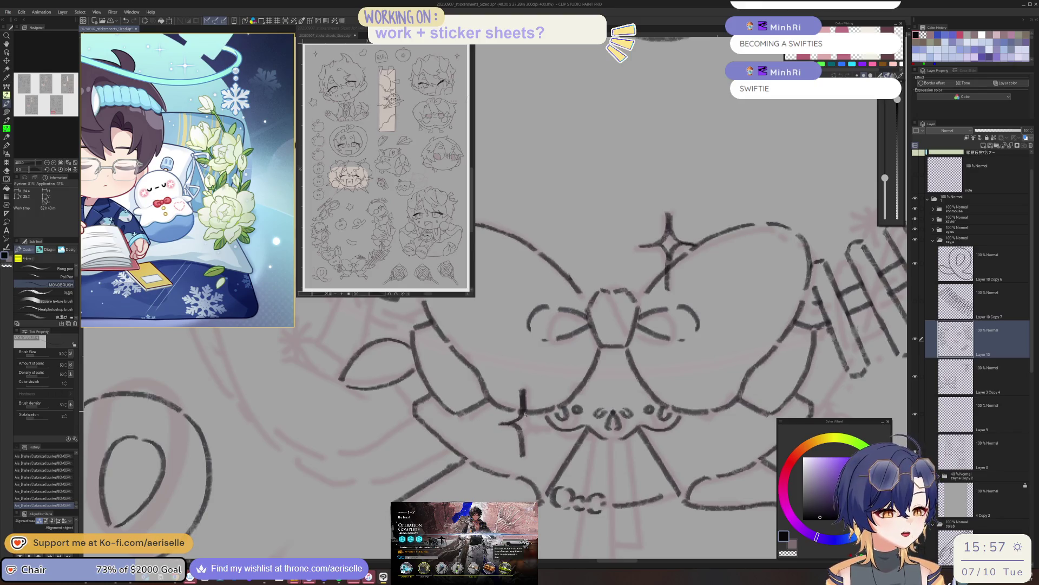
pyautogui.scroll(-6, 626, 389)
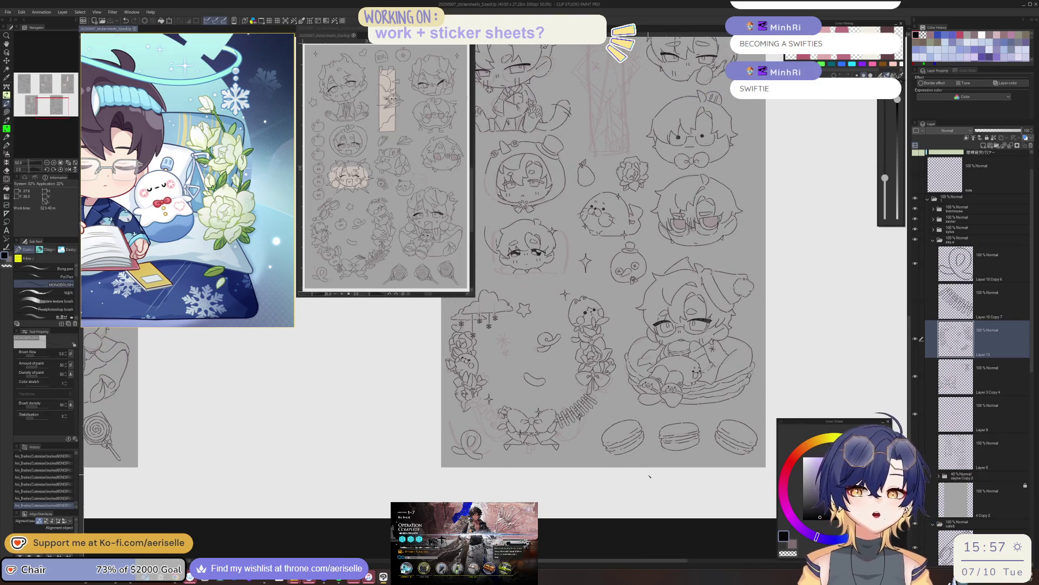
# Show Layer 10 Copy 7, select it and erase part of its comb pattern with the Hard eraser.
pyautogui.click(916, 301)
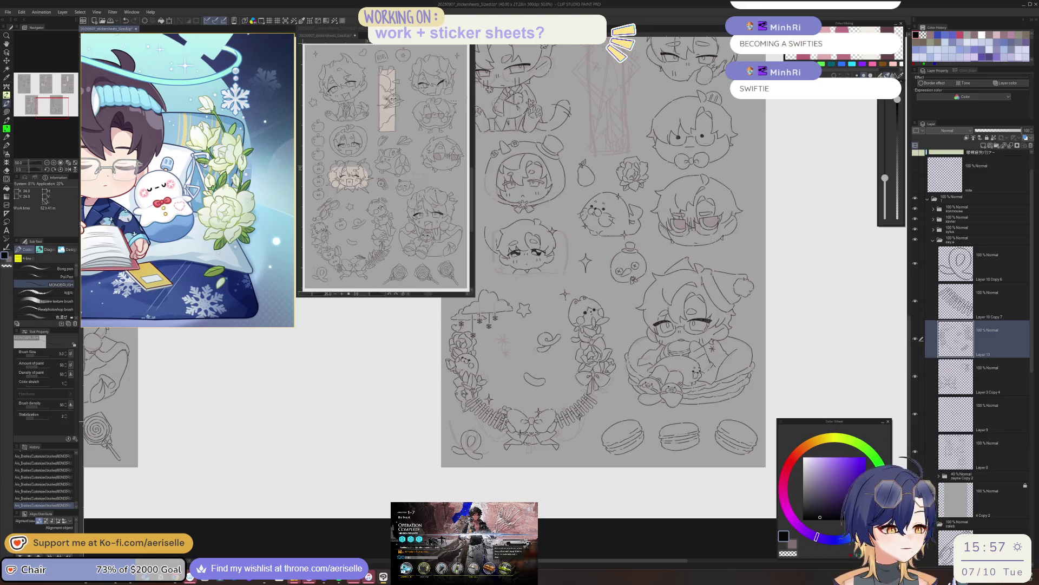
pyautogui.scroll(4, 507, 422)
pyautogui.press('e')
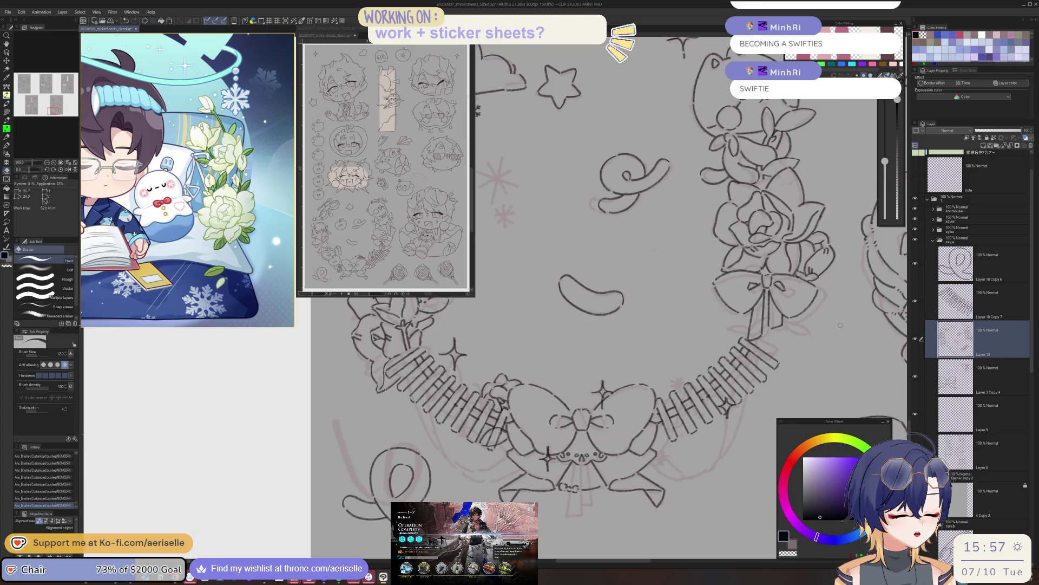
pyautogui.click(990, 301)
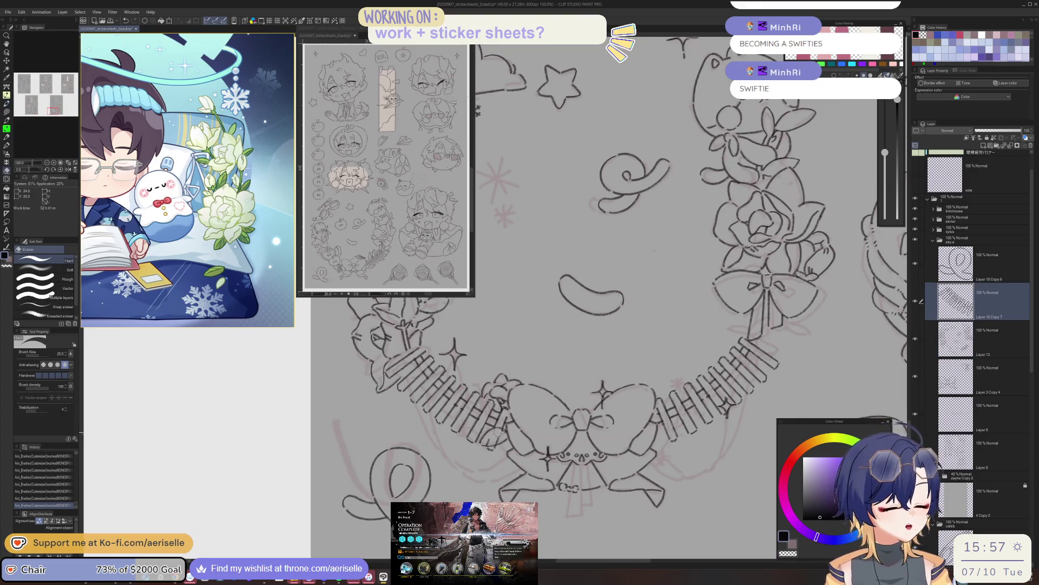
pyautogui.moveTo(487, 436); pyautogui.dragTo(506, 433)
pyautogui.scroll(-4, 693, 502)
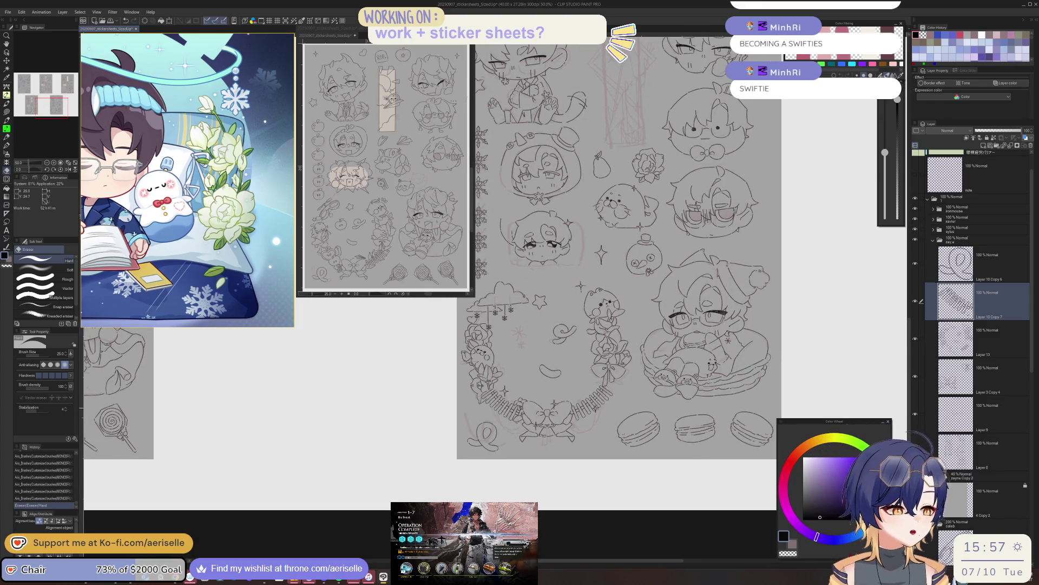
pyautogui.scroll(-2, 595, 463)
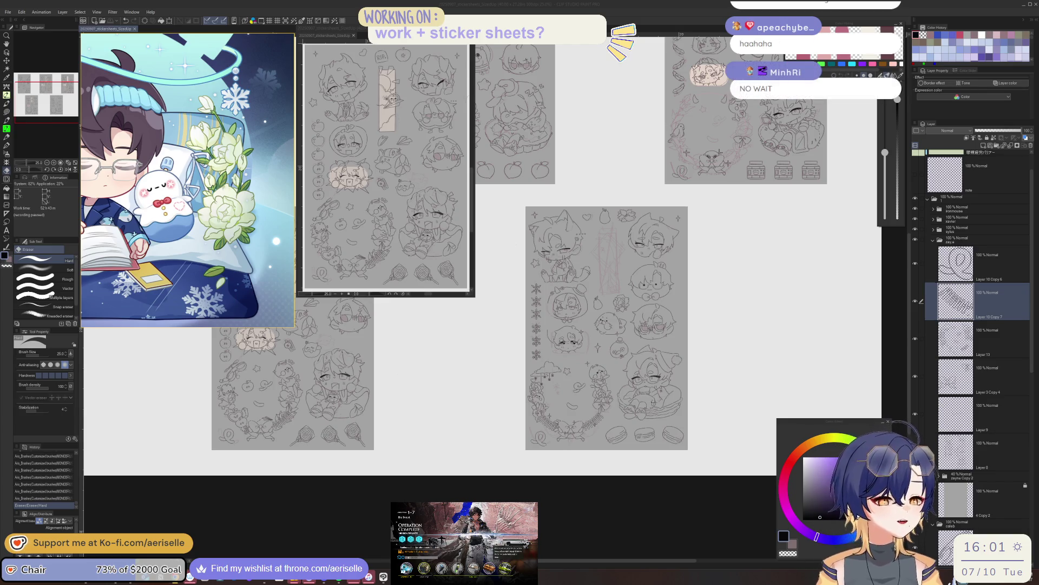
pyautogui.scroll(1, 575, 441)
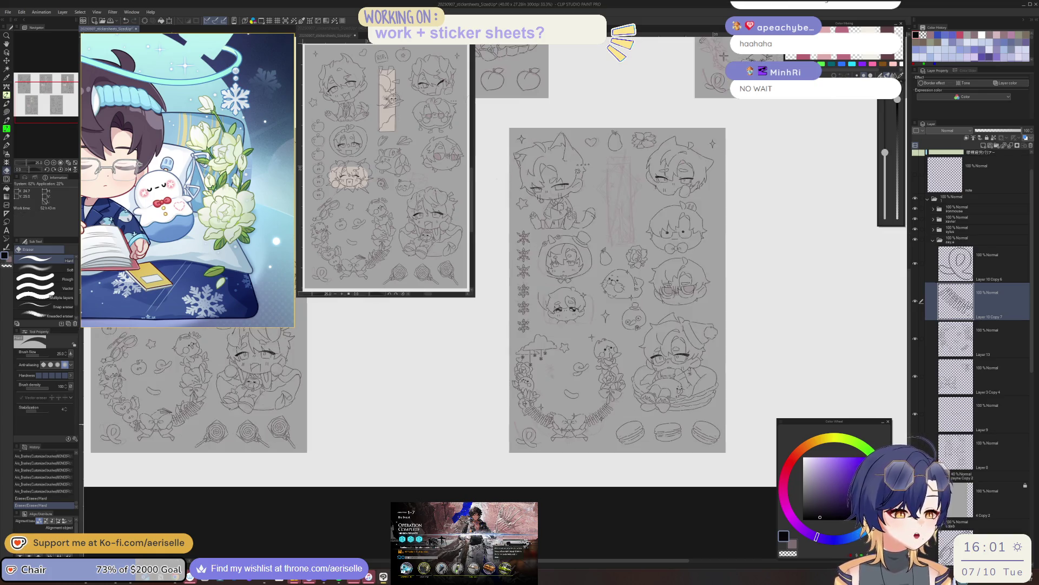
pyautogui.scroll(1, 587, 336)
pyautogui.scroll(1, 588, 336)
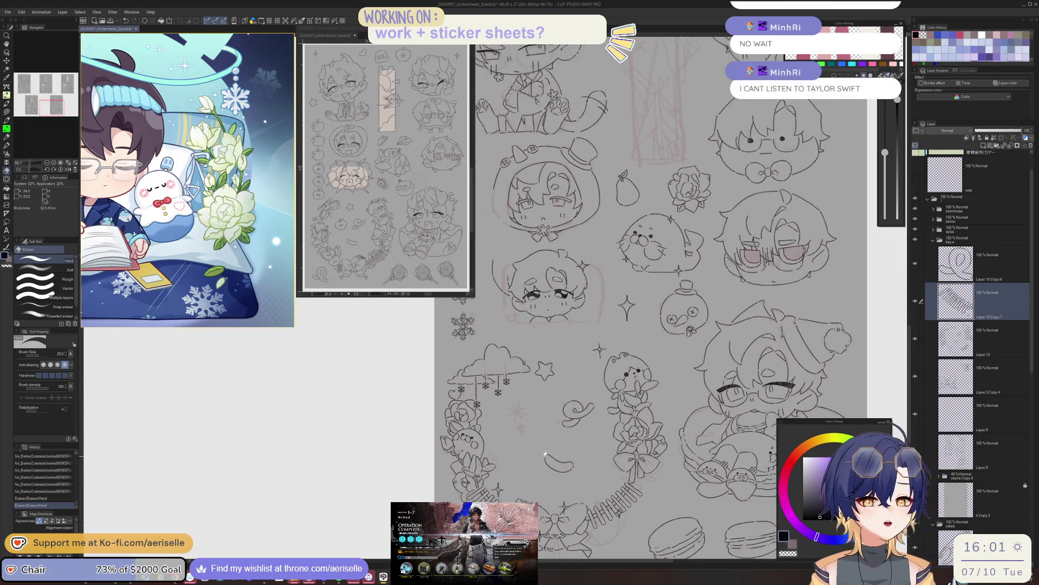
# Zoom in, lasso the stray lines beside the lower chibi face on Layer 8, and delete them.
pyautogui.scroll(3, 546, 453)
pyautogui.scroll(2, 585, 475)
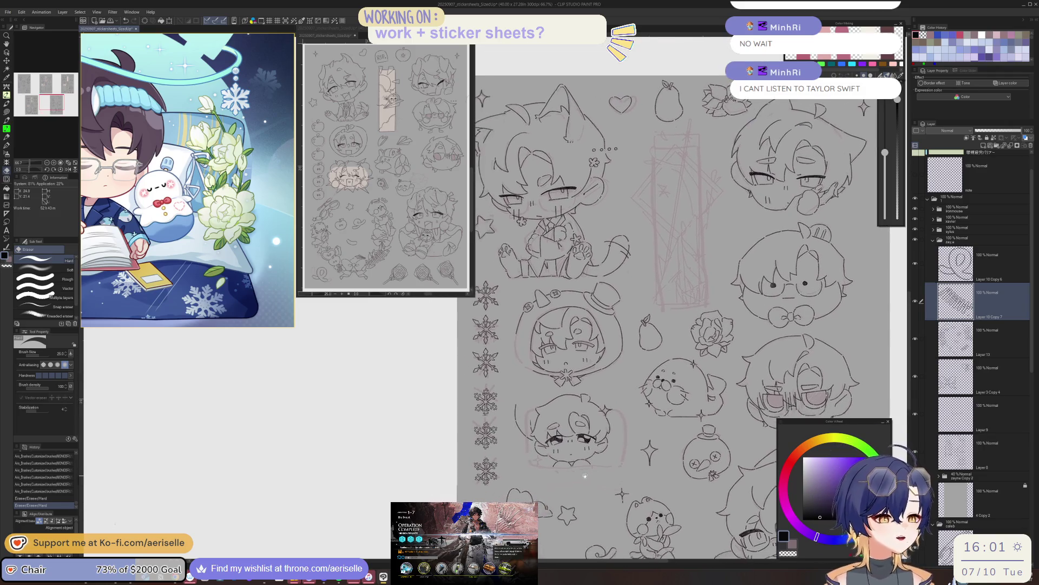
pyautogui.scroll(2, 584, 475)
pyautogui.scroll(2, 568, 455)
pyautogui.scroll(1, 566, 448)
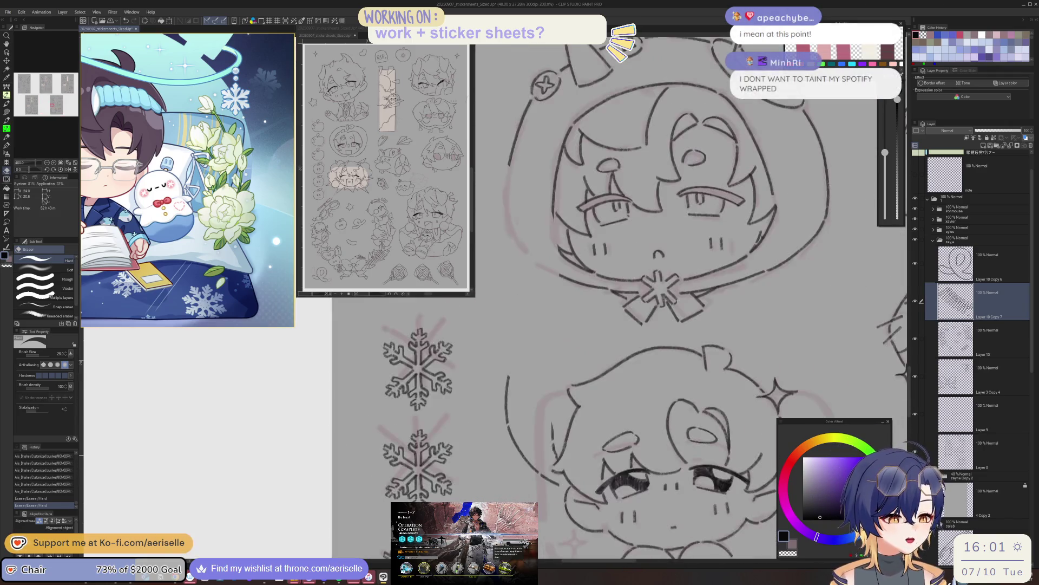
pyautogui.scroll(2, 565, 448)
pyautogui.press('m')
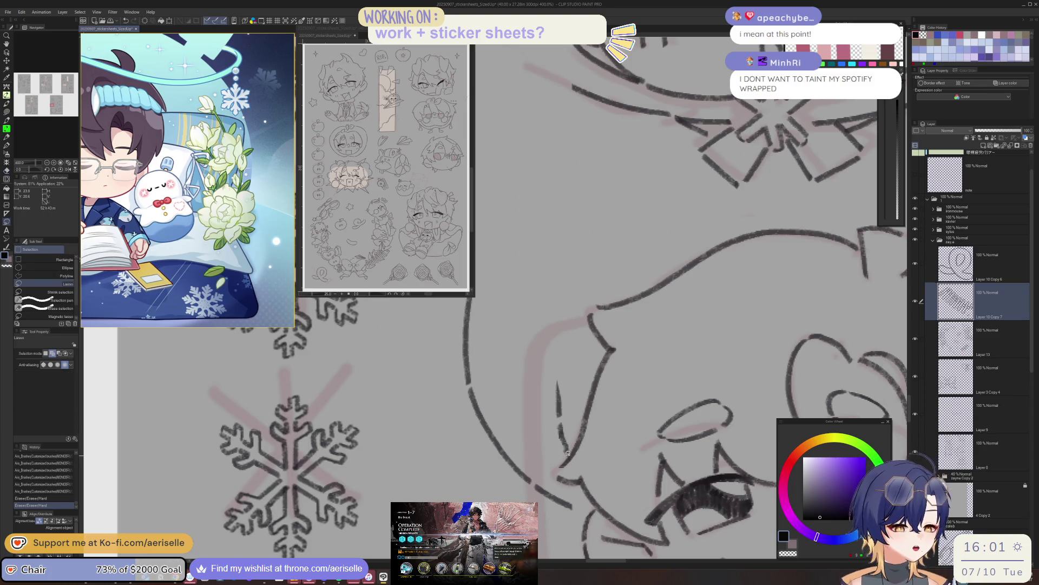
pyautogui.moveTo(566, 452); pyautogui.dragTo(564, 455)
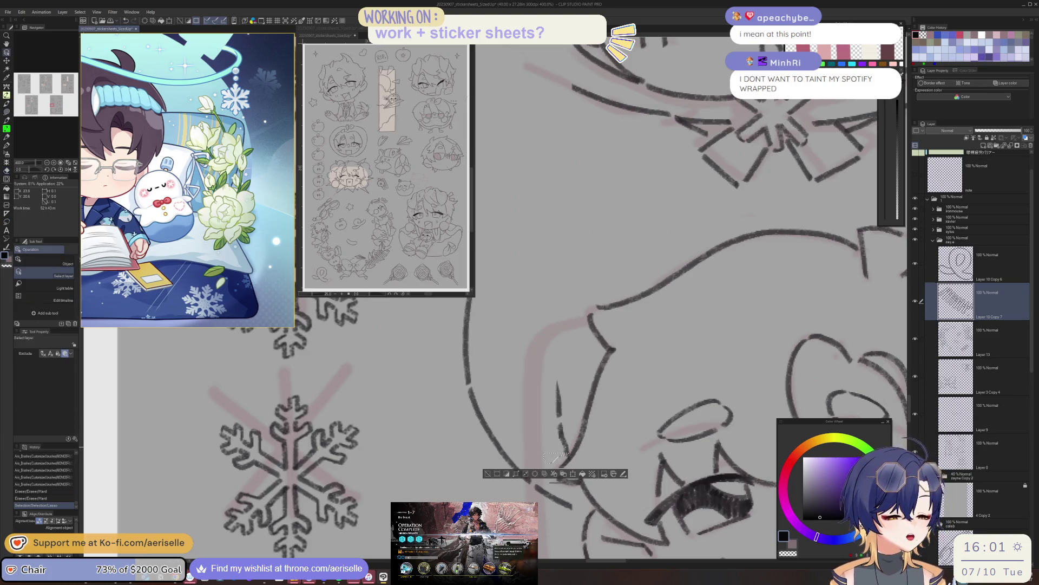
pyautogui.keyDown('ctrl'); pyautogui.keyDown('shift'); pyautogui.click(576, 440); pyautogui.keyUp('shift'); pyautogui.keyUp('ctrl')
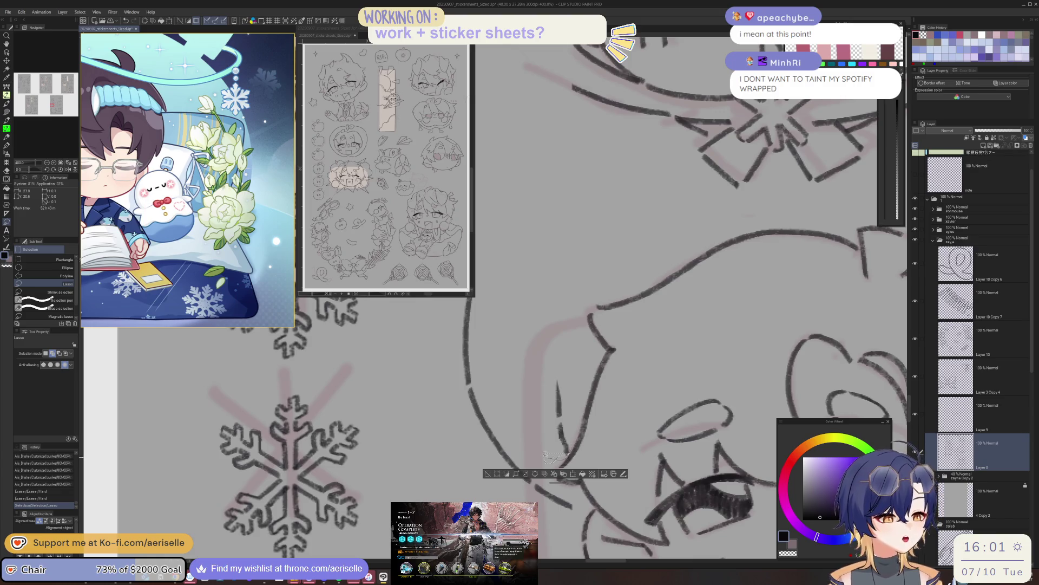
pyautogui.moveTo(536, 465); pyautogui.dragTo(563, 456)
pyautogui.scroll(-2, 563, 456)
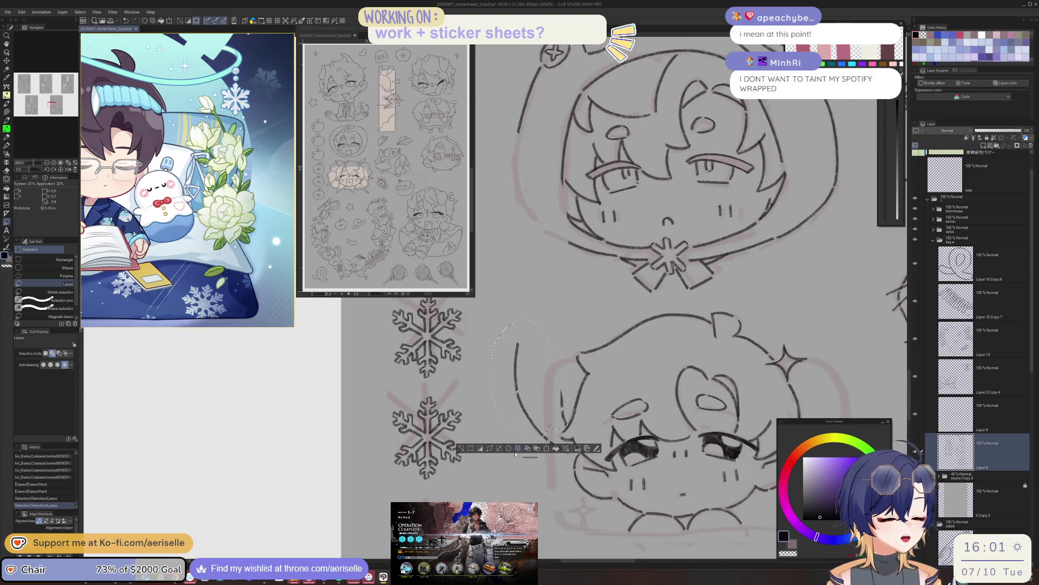
pyautogui.click(513, 449)
pyautogui.hotkey('ctrl', 'd')
# Lasso another stray bit of line nearby, delete it and deselect.
pyautogui.scroll(2, 533, 438)
pyautogui.moveTo(529, 465); pyautogui.dragTo(541, 425)
pyautogui.press('Delete')
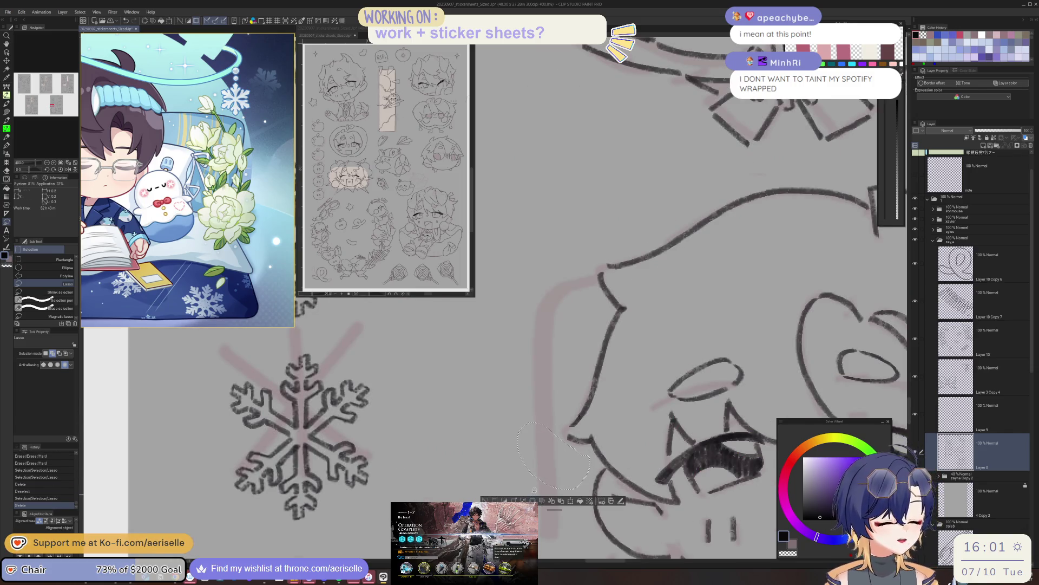
pyautogui.hotkey('ctrl', 'd')
pyautogui.scroll(-2, 633, 431)
pyautogui.scroll(-2, 634, 431)
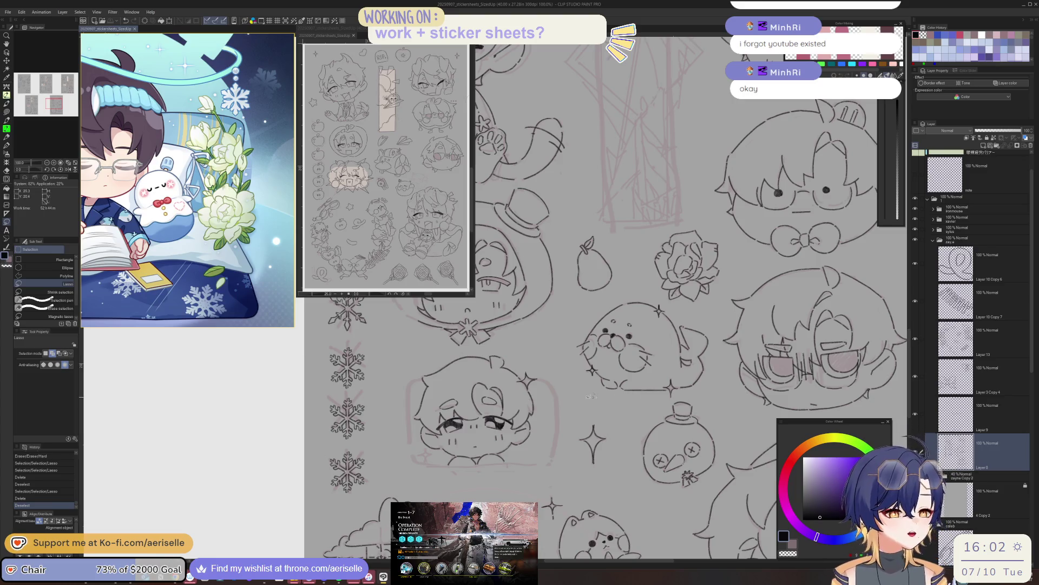
pyautogui.scroll(3, 536, 483)
pyautogui.scroll(2, 445, 413)
pyautogui.press('b')
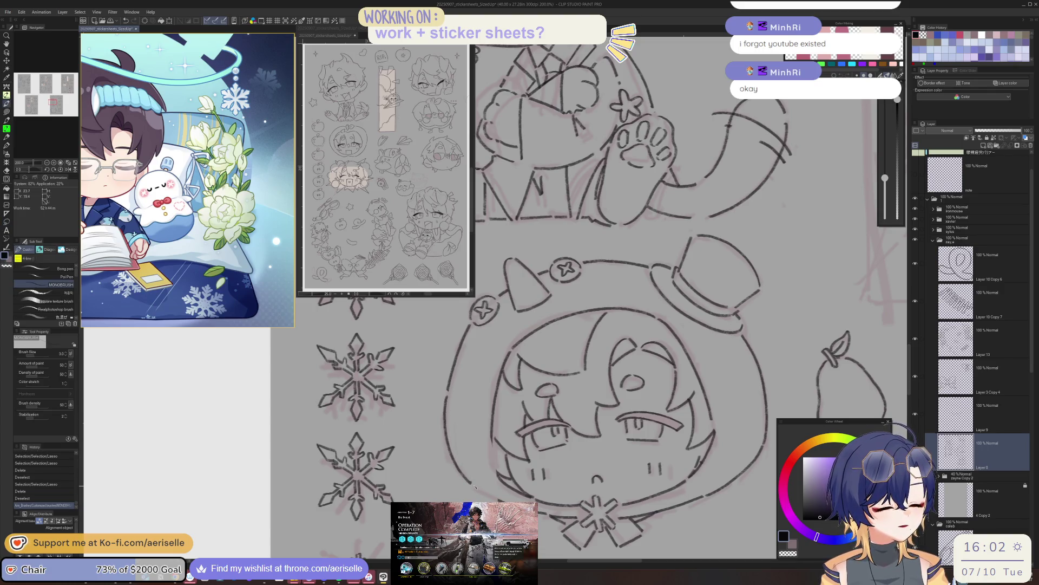
pyautogui.press('-')
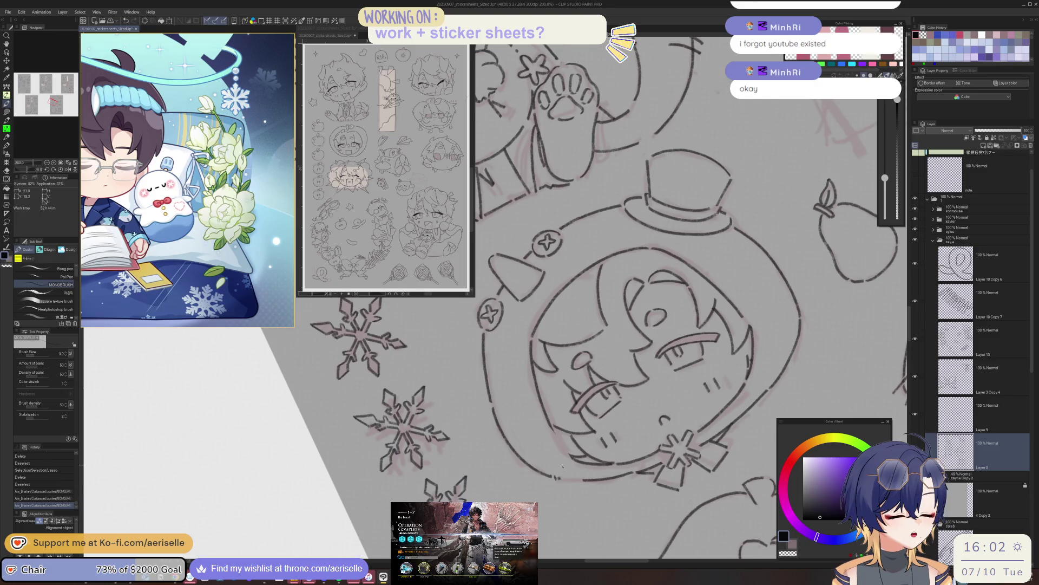
pyautogui.press('^')
pyautogui.press('^')
pyautogui.press('^')
pyautogui.press('@')
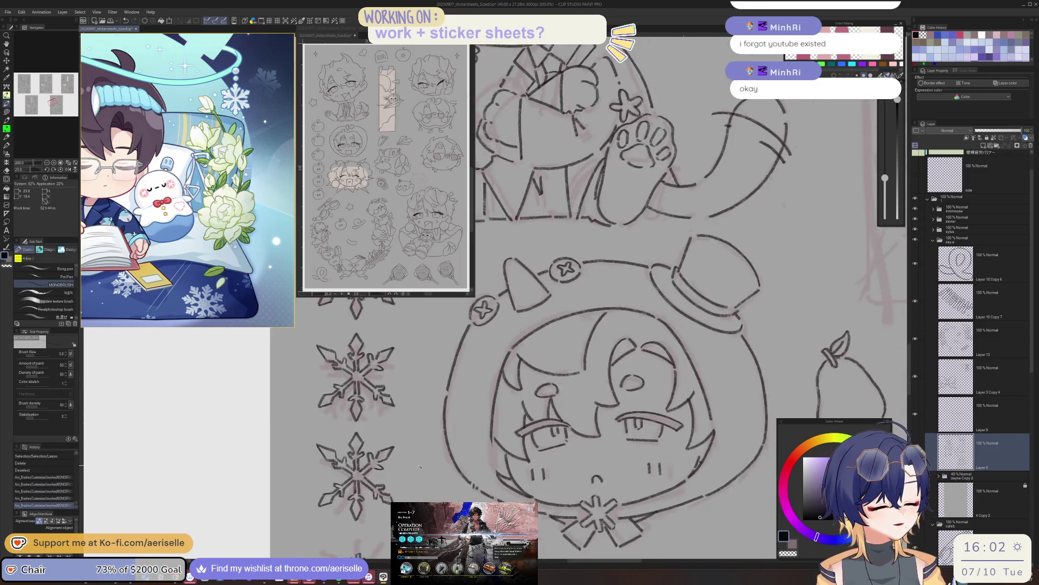
pyautogui.scroll(-1, 681, 436)
pyautogui.scroll(-1, 681, 436)
pyautogui.scroll(-1, 680, 436)
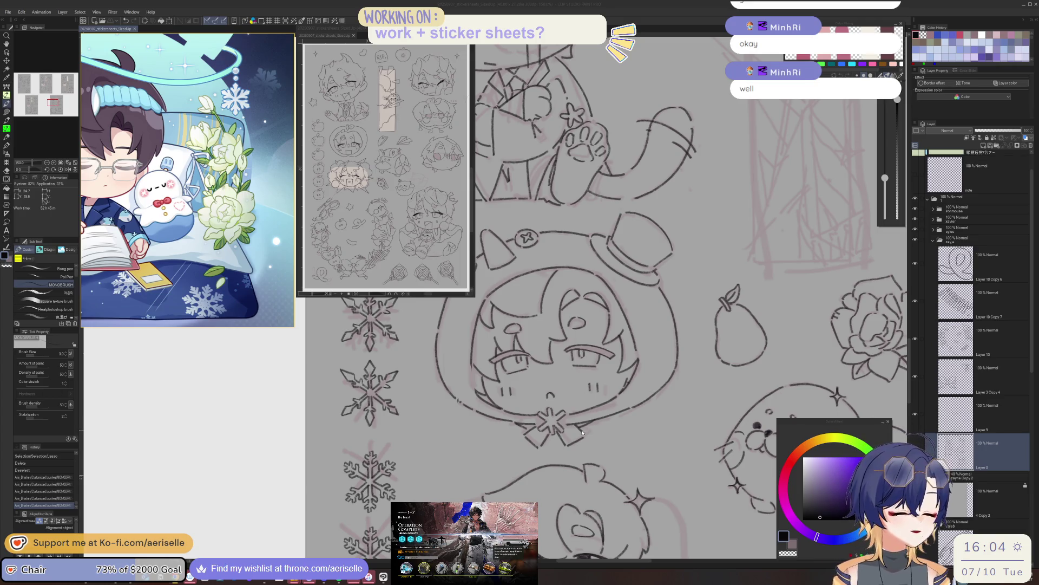
# Ink a short curved outline stroke on the lower chibi face.
pyautogui.moveTo(593, 424); pyautogui.dragTo(594, 428)
pyautogui.scroll(-1, 777, 396)
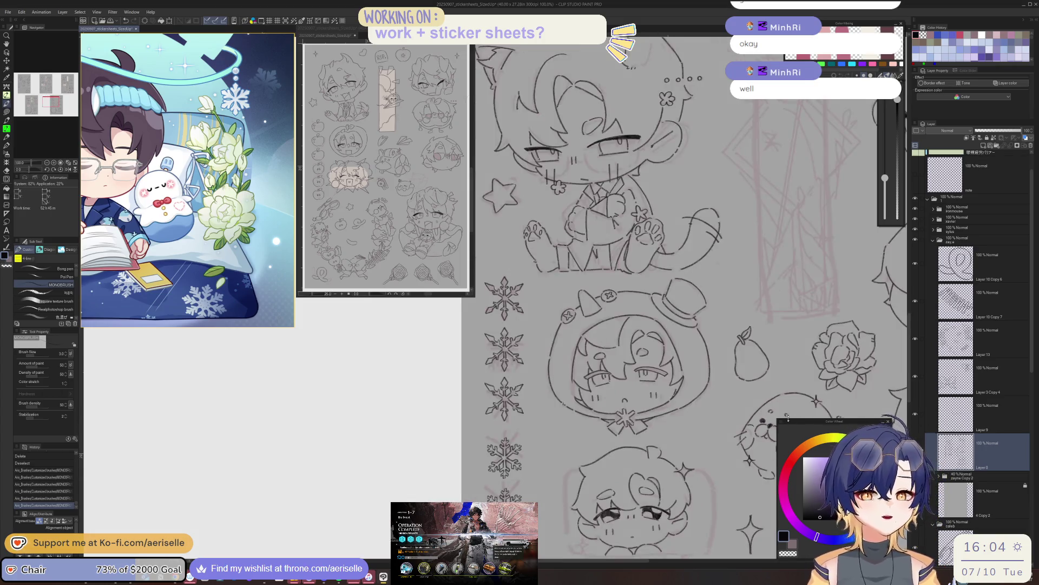
pyautogui.moveTo(777, 455); pyautogui.dragTo(752, 464)
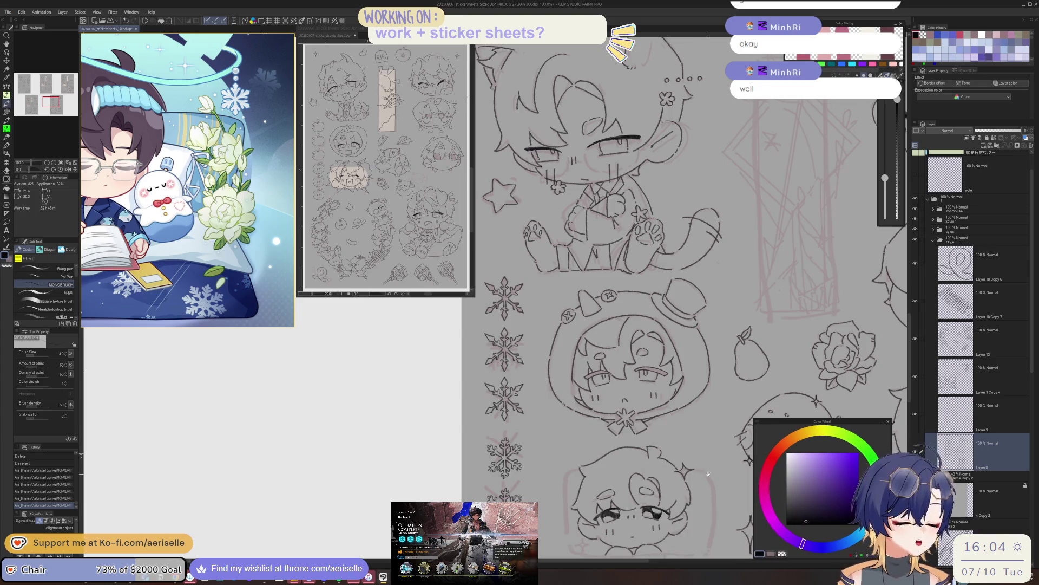
pyautogui.scroll(-1, 672, 489)
pyautogui.scroll(-1, 671, 489)
pyautogui.scroll(2, 542, 411)
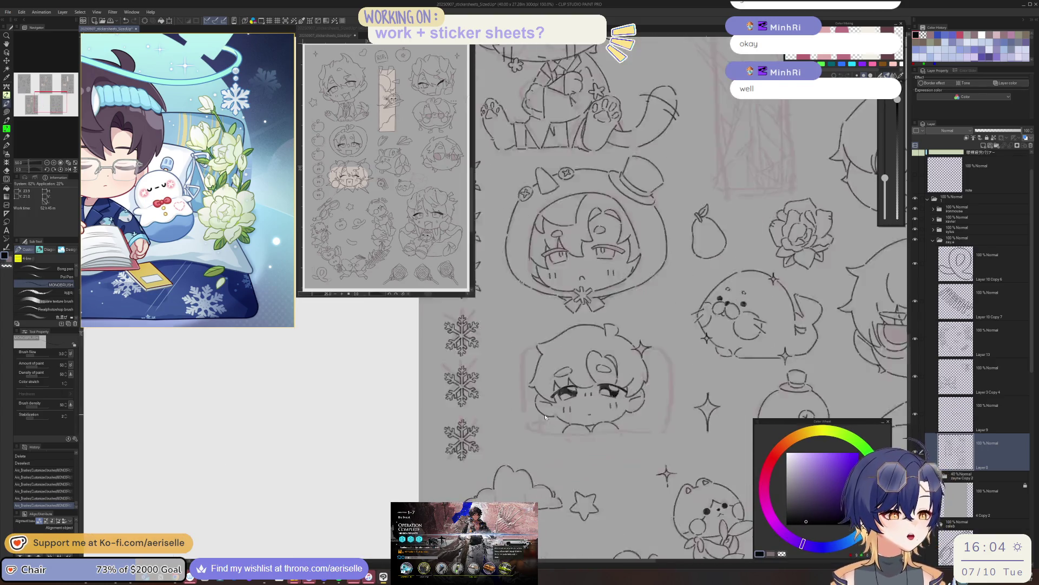
pyautogui.scroll(4, 536, 413)
pyautogui.moveTo(531, 414)
pyautogui.mouseDown()
pyautogui.moveTo(513, 437)
pyautogui.moveTo(567, 436)
pyautogui.mouseUp()
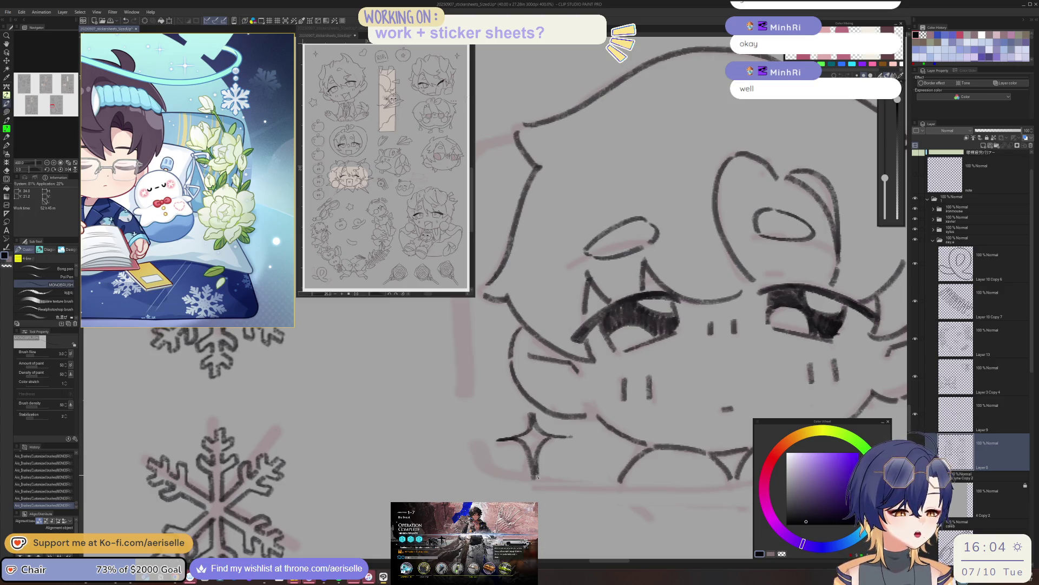
# Lasso the sparkle, move it up, deselect, and erase its overlaps with the Hard eraser.
pyautogui.scroll(-3, 538, 484)
pyautogui.press('m')
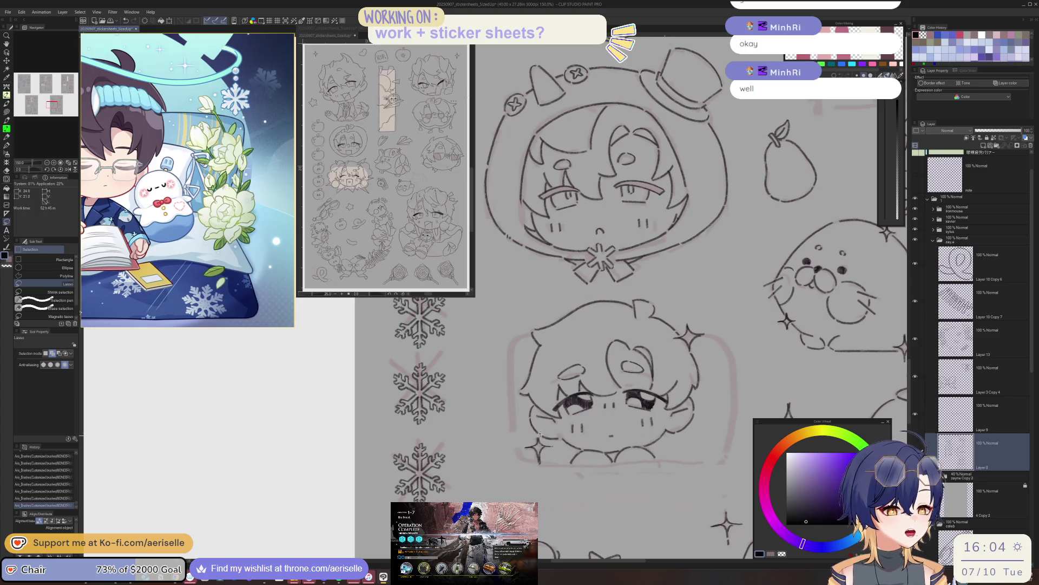
pyautogui.moveTo(548, 474); pyautogui.dragTo(559, 459)
pyautogui.scroll(3, 548, 474)
pyautogui.press('k')
pyautogui.hotkey('ctrl', 'd')
pyautogui.press('e')
pyautogui.moveTo(535, 402); pyautogui.dragTo(529, 403)
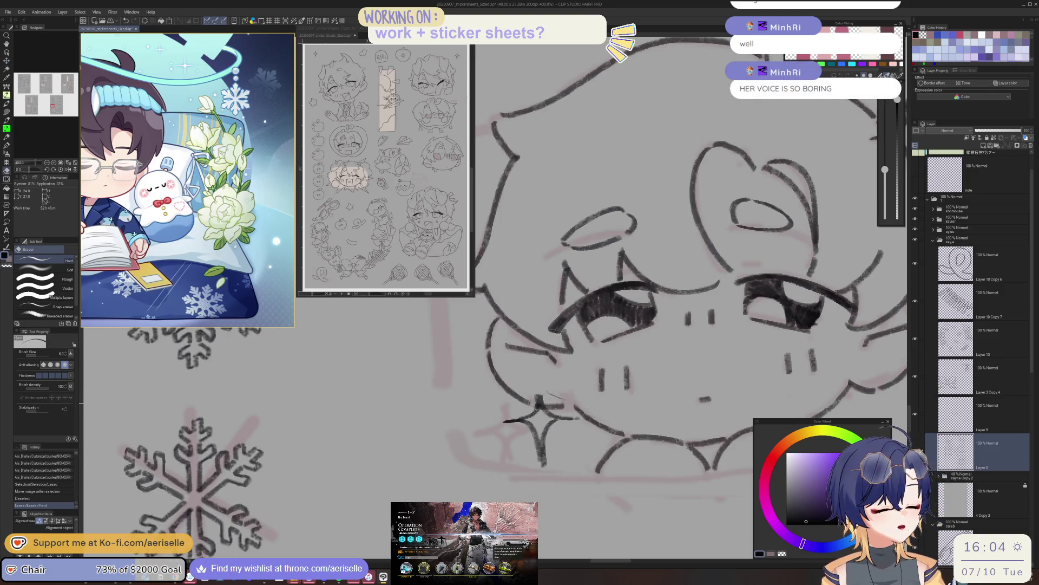
# Erase the leftover specks around the sparkle.
pyautogui.click(548, 403)
pyautogui.click(548, 403)
pyautogui.scroll(-4, 596, 427)
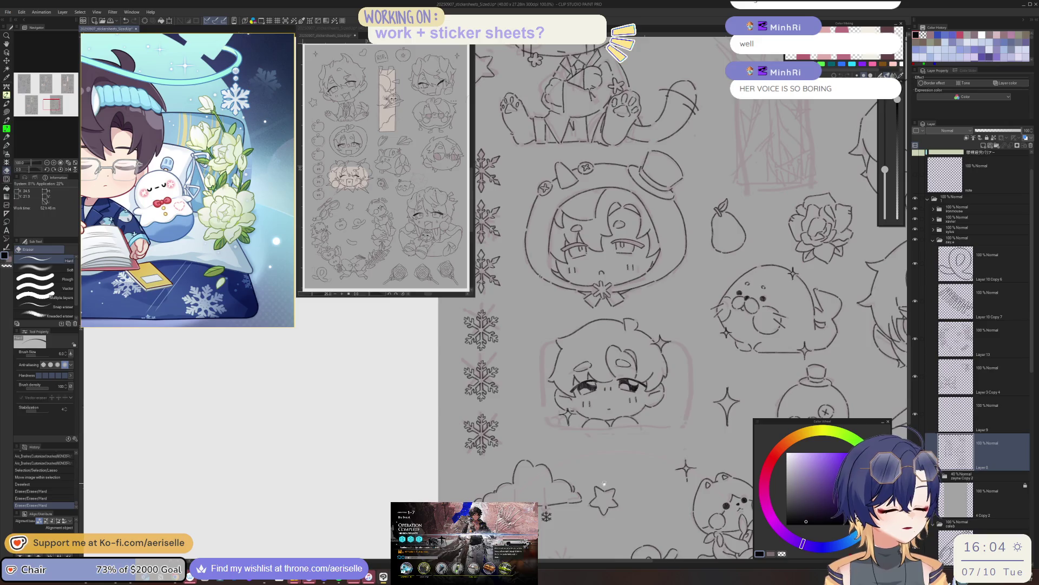
pyautogui.hscroll(1, 601, 484)
pyautogui.hscroll(3, 595, 484)
pyautogui.hscroll(1, 592, 485)
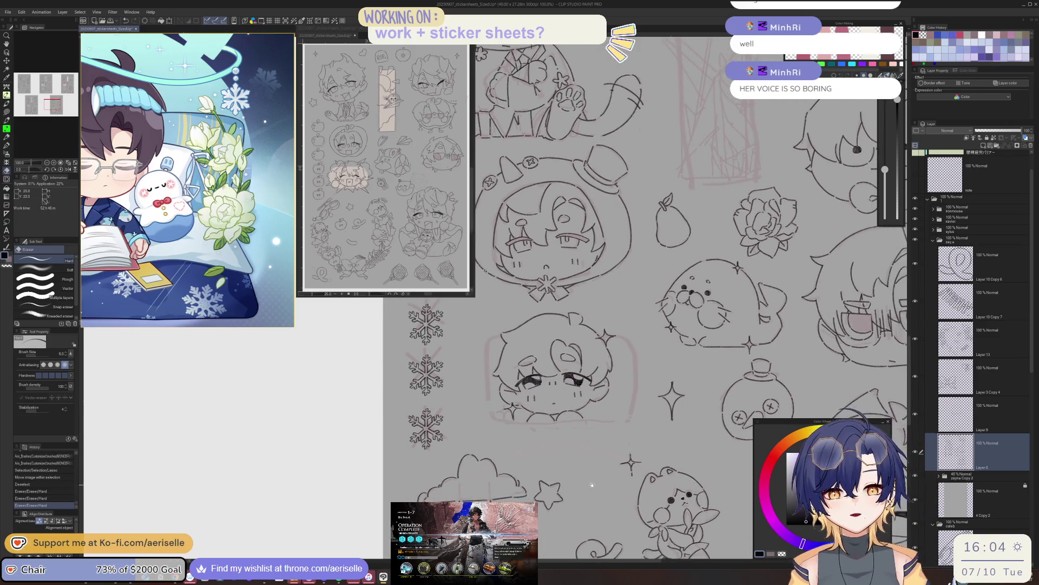
pyautogui.scroll(4, 548, 432)
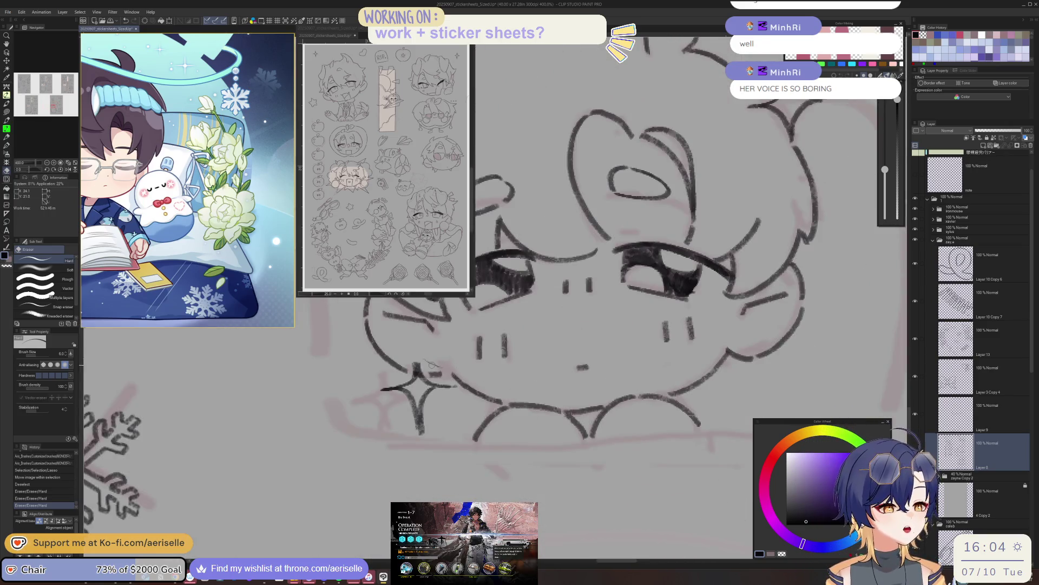
pyautogui.scroll(-4, 509, 411)
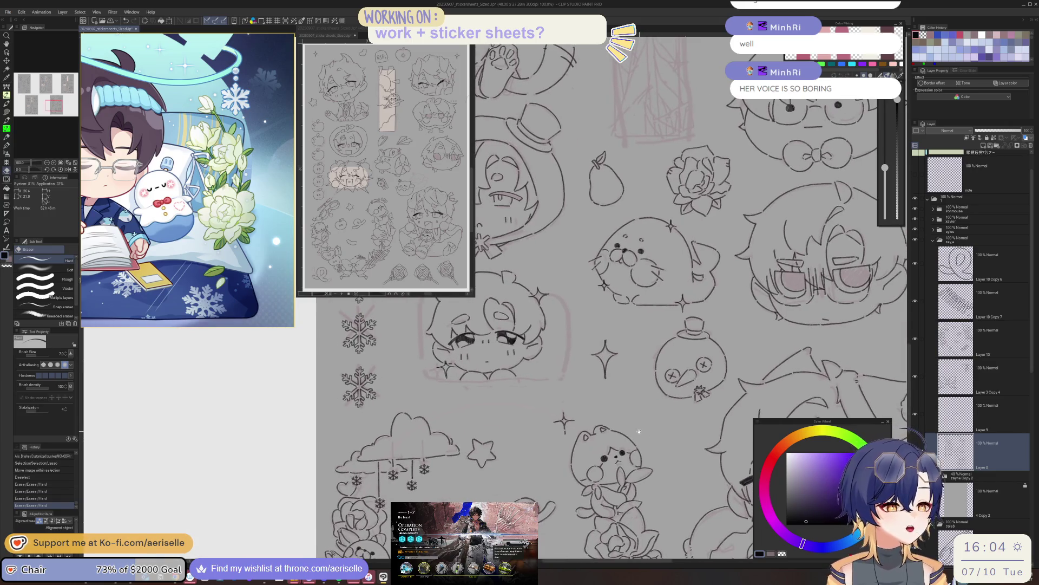
# Draw horizontal and diagonal trial lines near the snowman, then erase them completely.
pyautogui.press('p')
pyautogui.moveTo(505, 404); pyautogui.dragTo(656, 404)
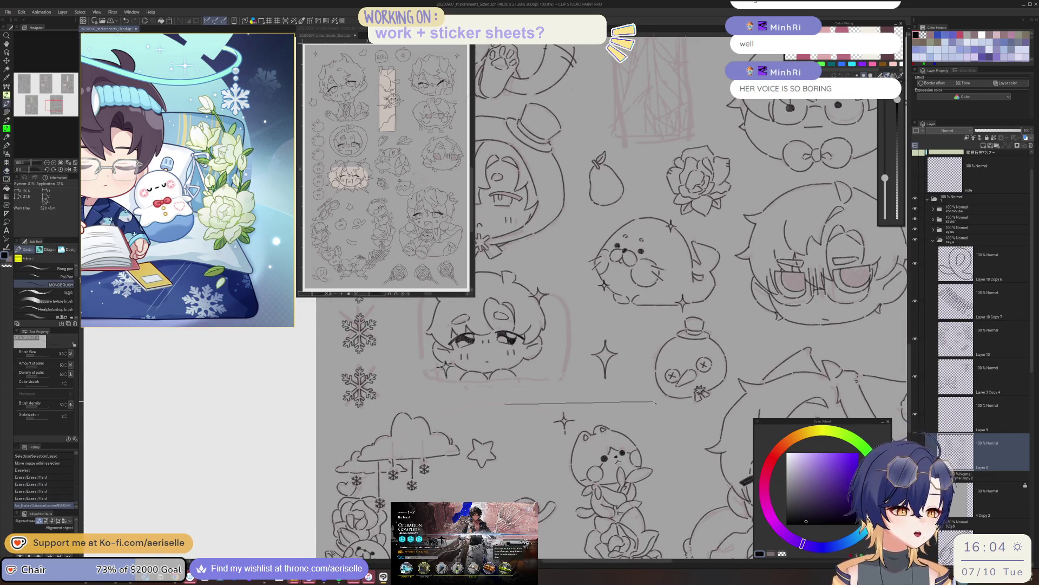
pyautogui.scroll(1, 631, 403)
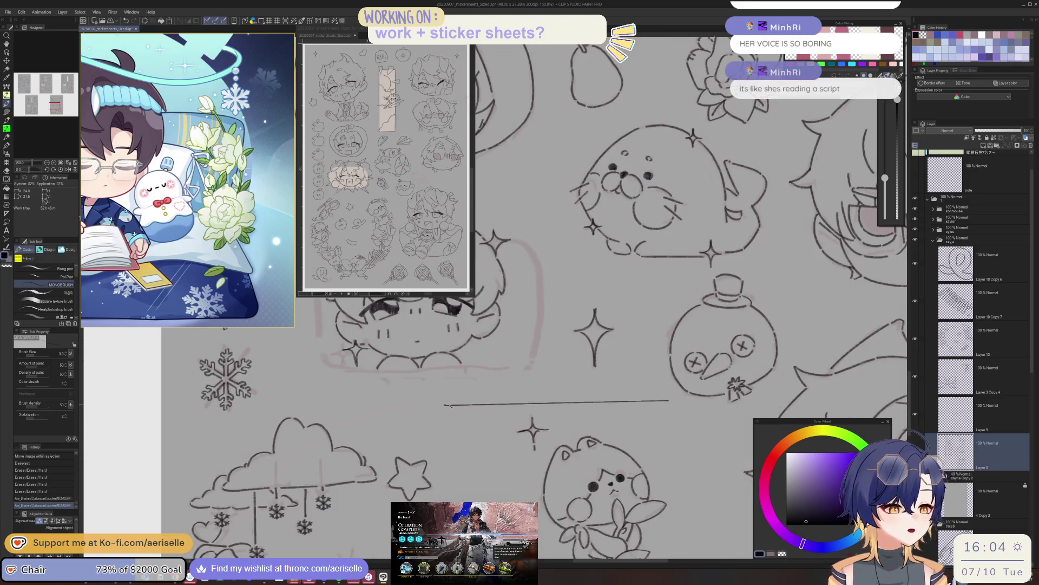
pyautogui.moveTo(452, 403)
pyautogui.mouseDown()
pyautogui.moveTo(525, 332)
pyautogui.moveTo(523, 361)
pyautogui.mouseUp()
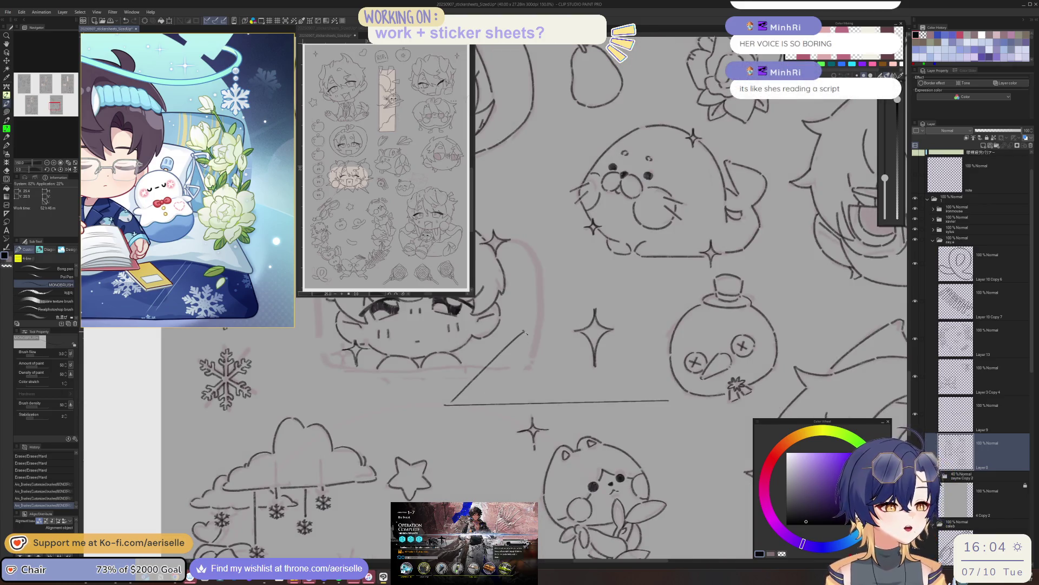
pyautogui.press('e')
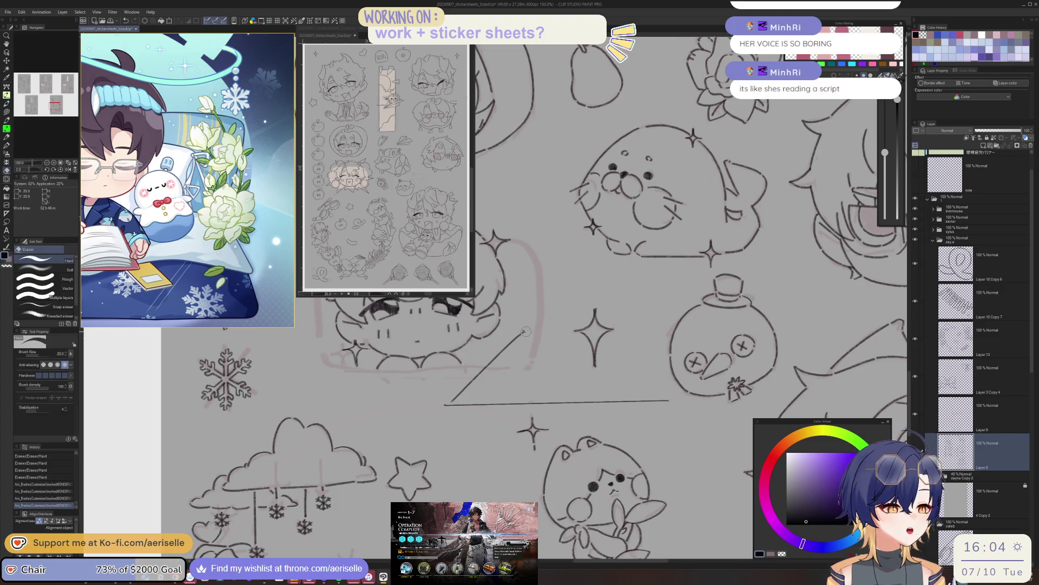
pyautogui.moveTo(519, 338)
pyautogui.mouseDown()
pyautogui.moveTo(452, 404)
pyautogui.moveTo(674, 397)
pyautogui.mouseUp()
pyautogui.click(673, 396)
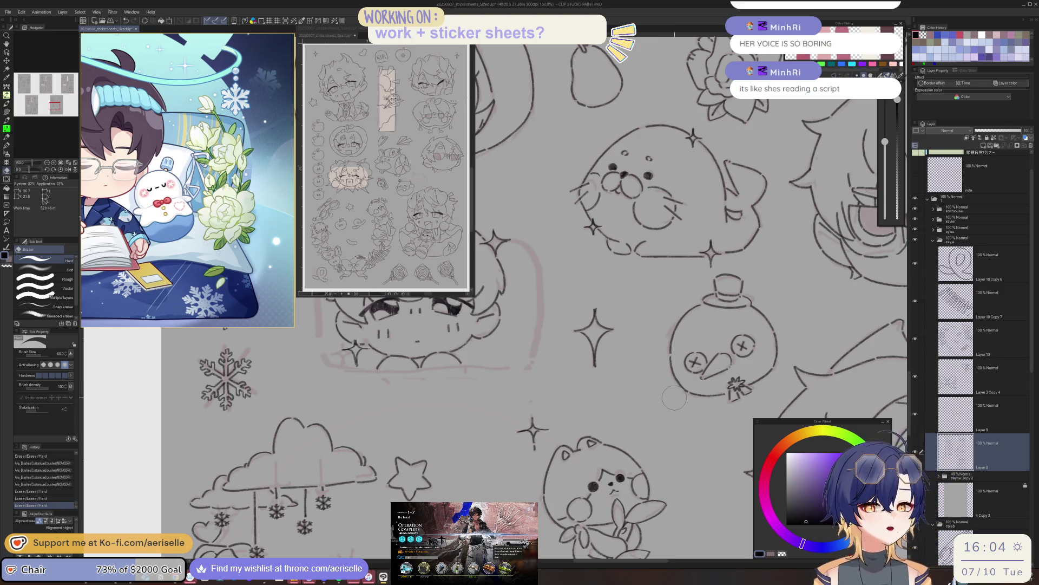